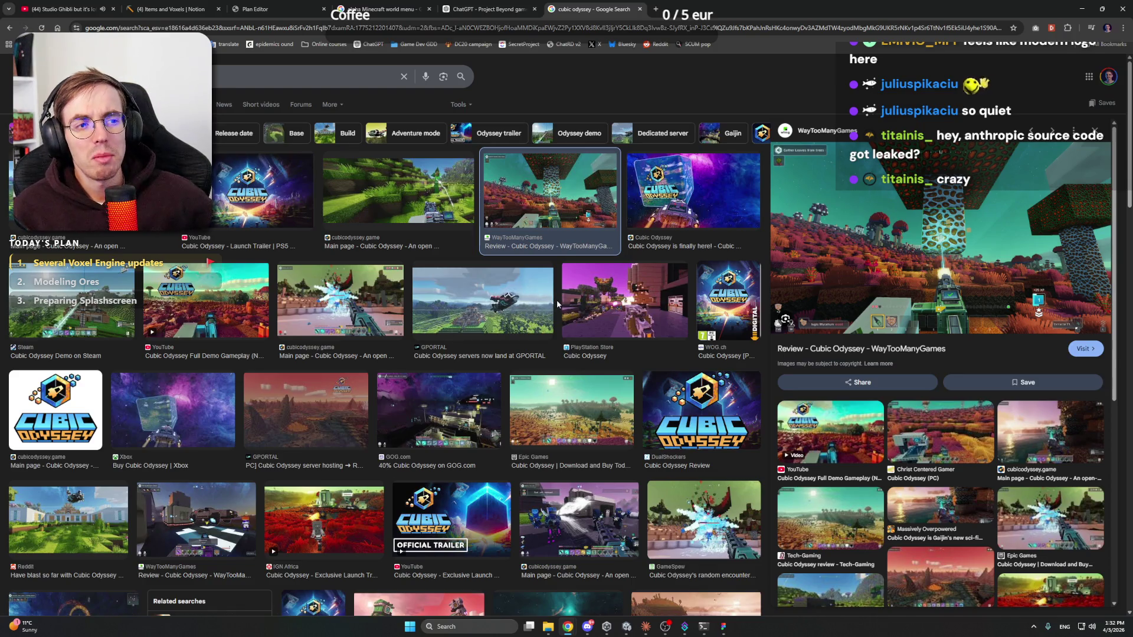
# Preview Cubic Odyssey image results, ending on the cubicodyssey.game main page screenshot
pyautogui.click(434, 252)
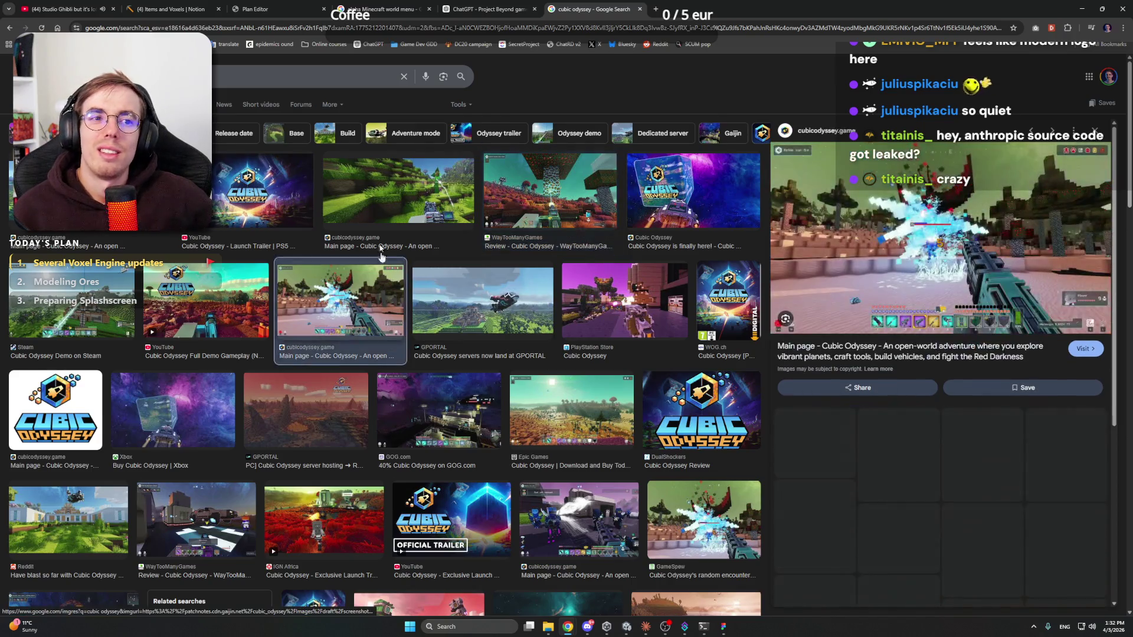
pyautogui.click(475, 315)
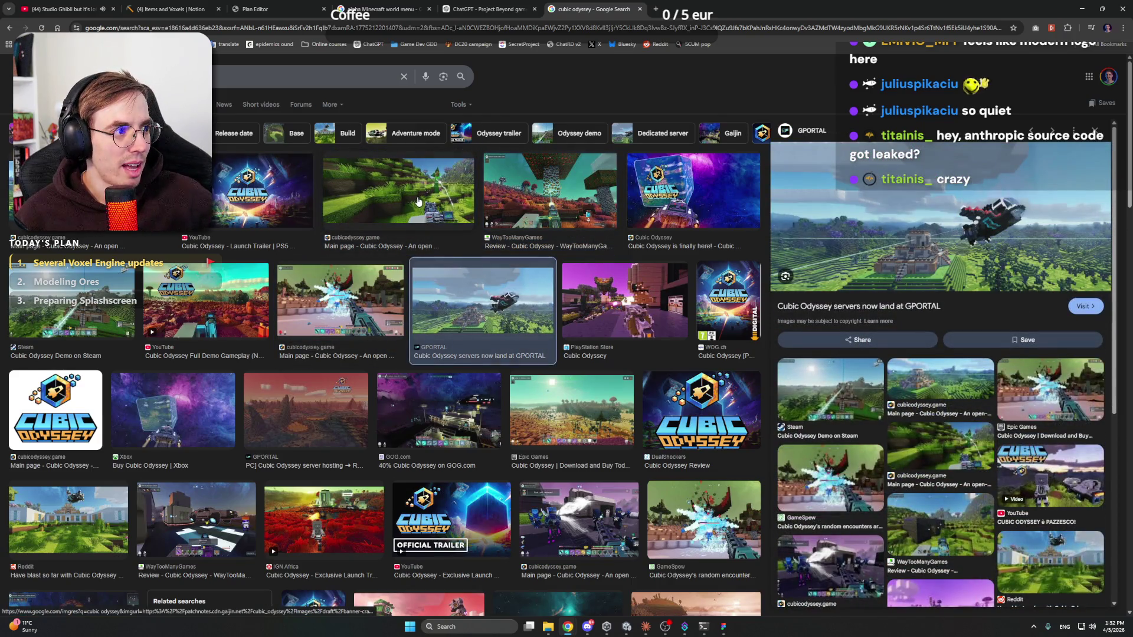
pyautogui.click(418, 201)
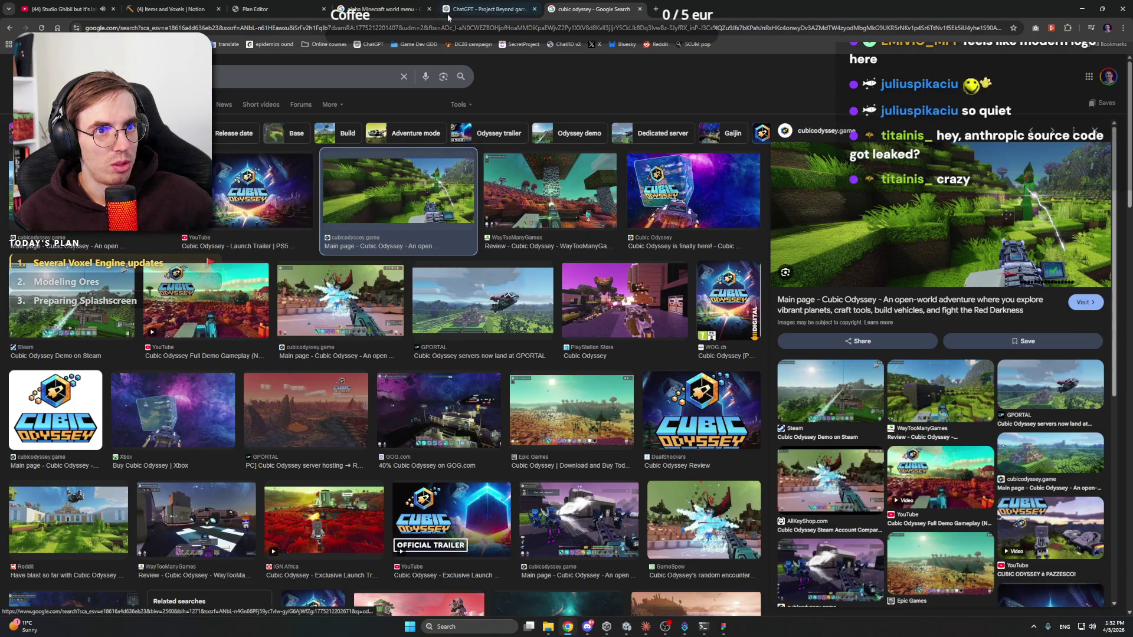
pyautogui.click(486, 9)
# Browse the alpha Minecraft world menu image results, previewing the Minecraft Forum alpha world screenshot
pyautogui.hotkey('ctrl', 'shift', 'Tab')
pyautogui.hotkey('ctrl', 'shift', 'Tab')
pyautogui.hotkey('ctrl', 'Tab')
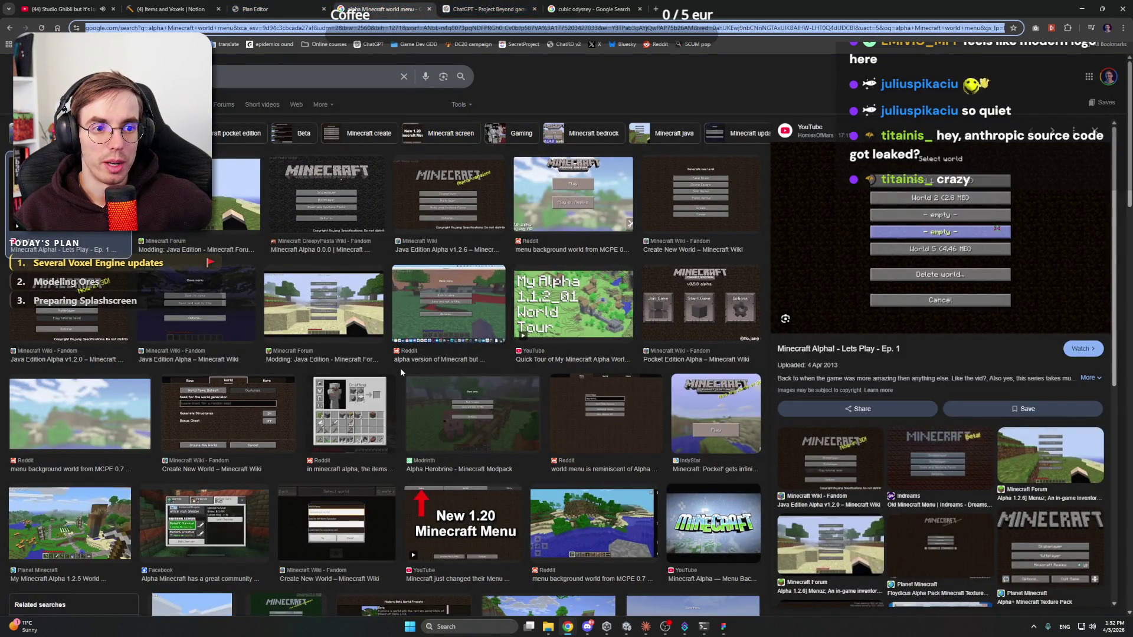
pyautogui.scroll(-3, 400, 370)
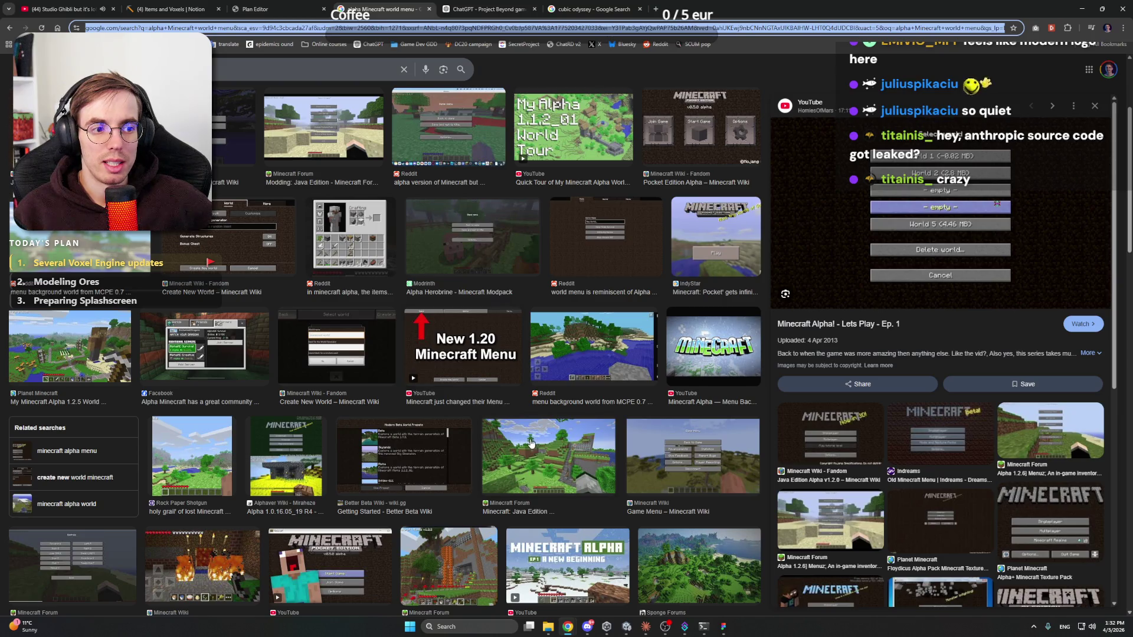
pyautogui.click(514, 464)
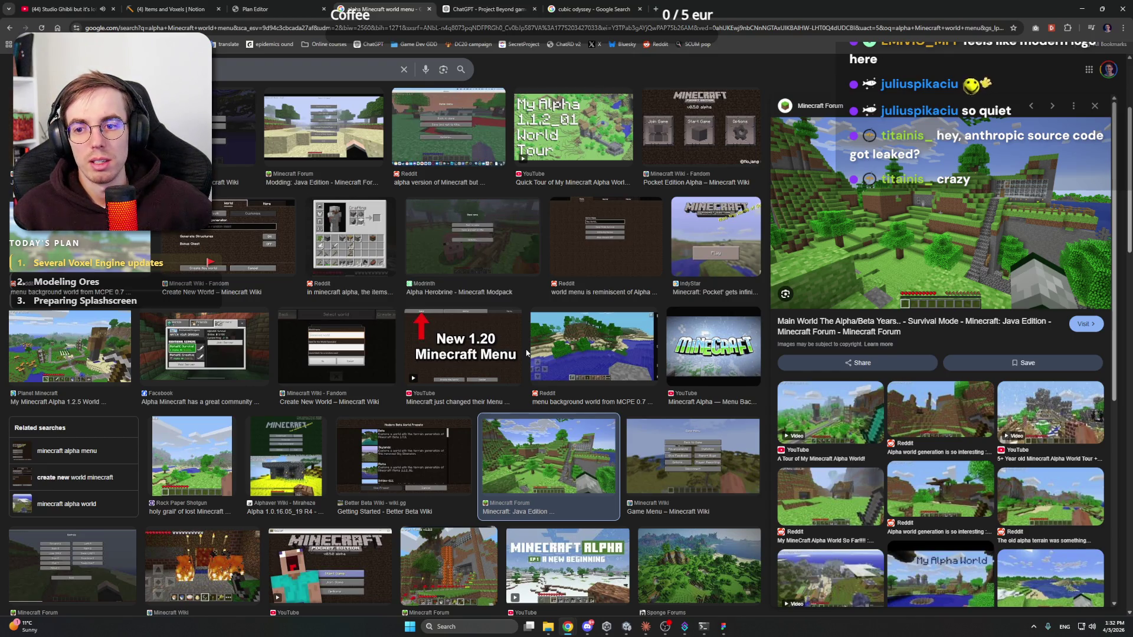
pyautogui.scroll(3, 528, 352)
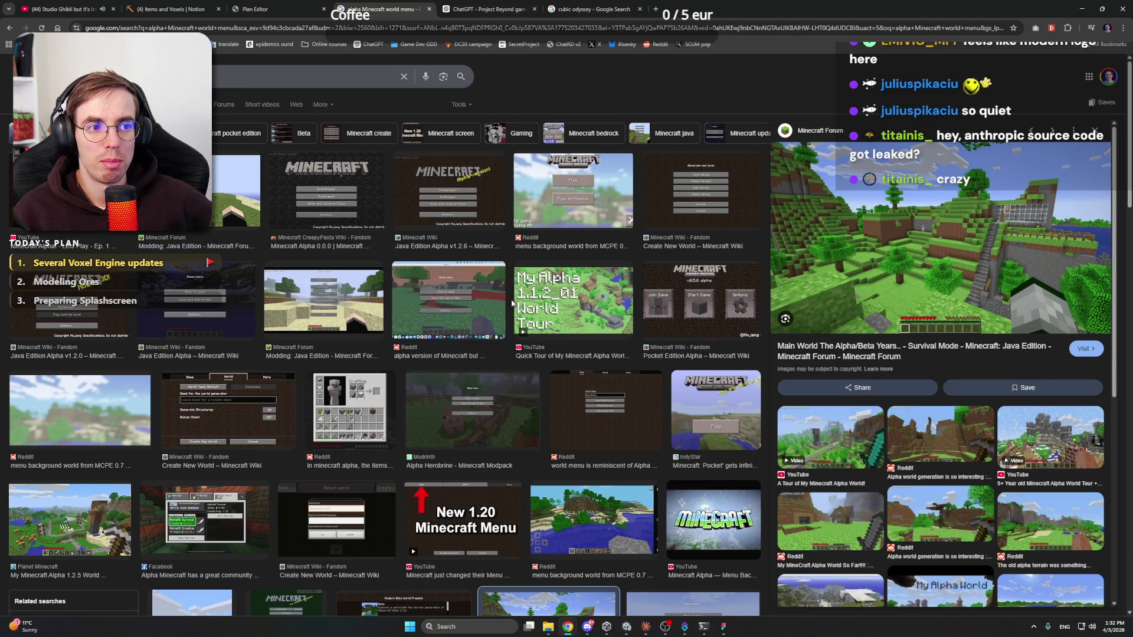
pyautogui.scroll(-6, 510, 304)
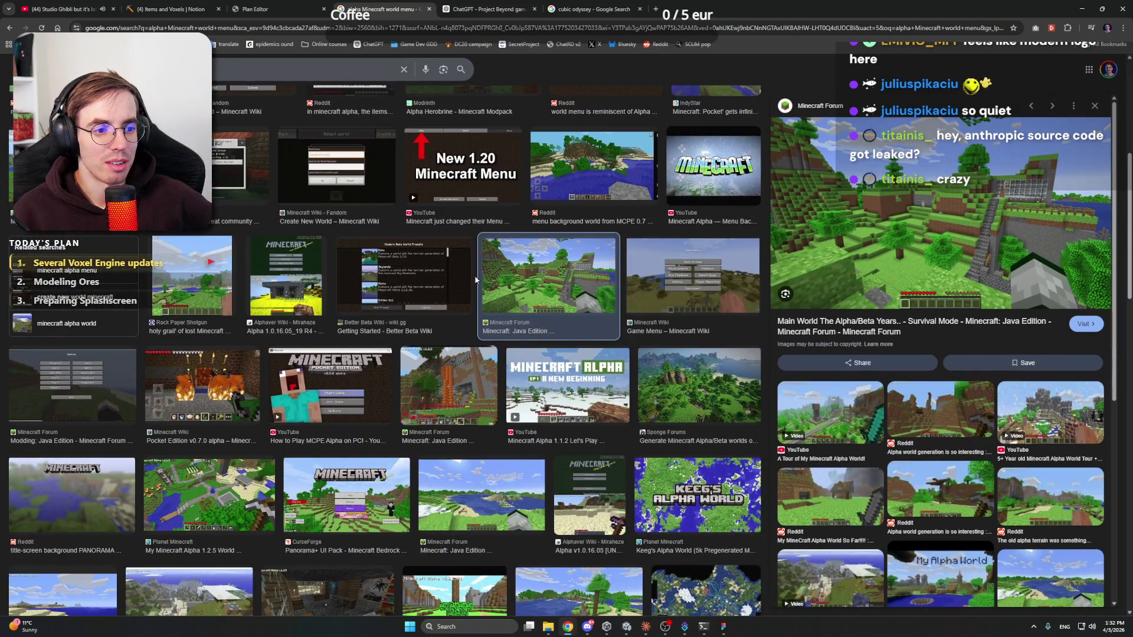
pyautogui.scroll(-4, 476, 280)
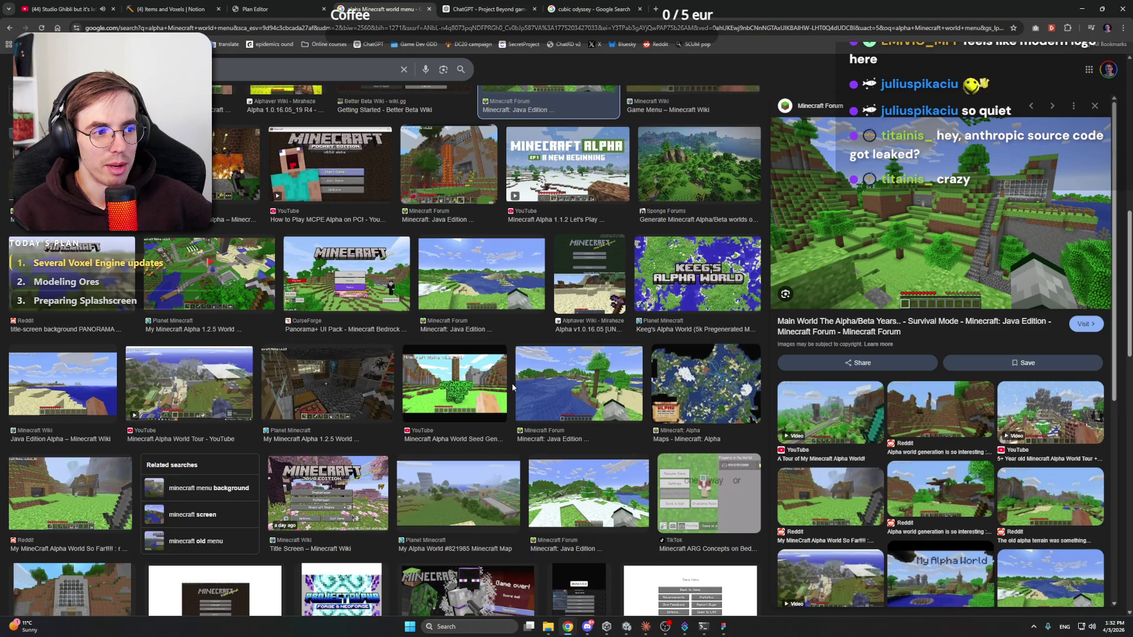
pyautogui.scroll(-5, 512, 387)
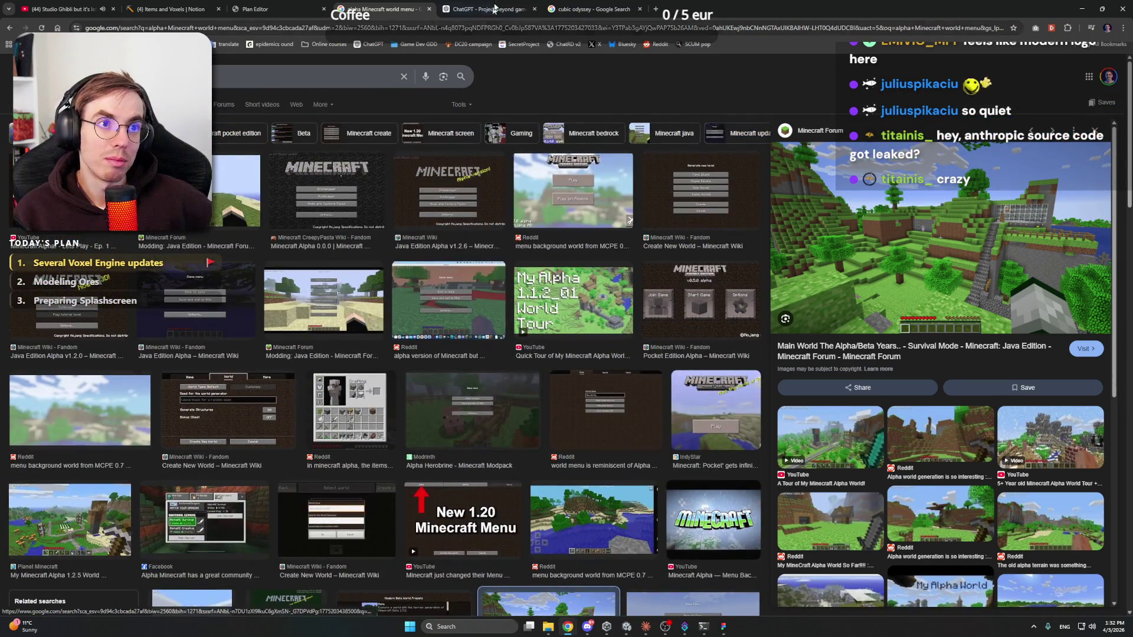
# Back in Cubic Odyssey results, preview the Steam Community spaceship screenshot, then go to the Stream Plan Editor page
pyautogui.click(493, 9)
pyautogui.click(575, 7)
pyautogui.scroll(-5, 626, 264)
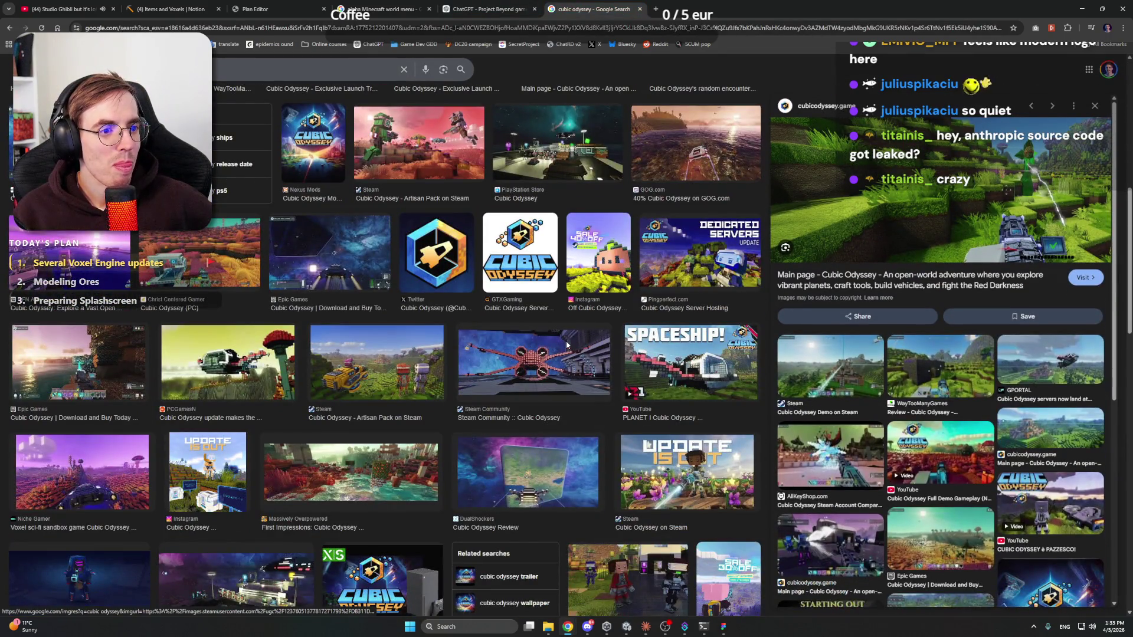
pyautogui.click(568, 345)
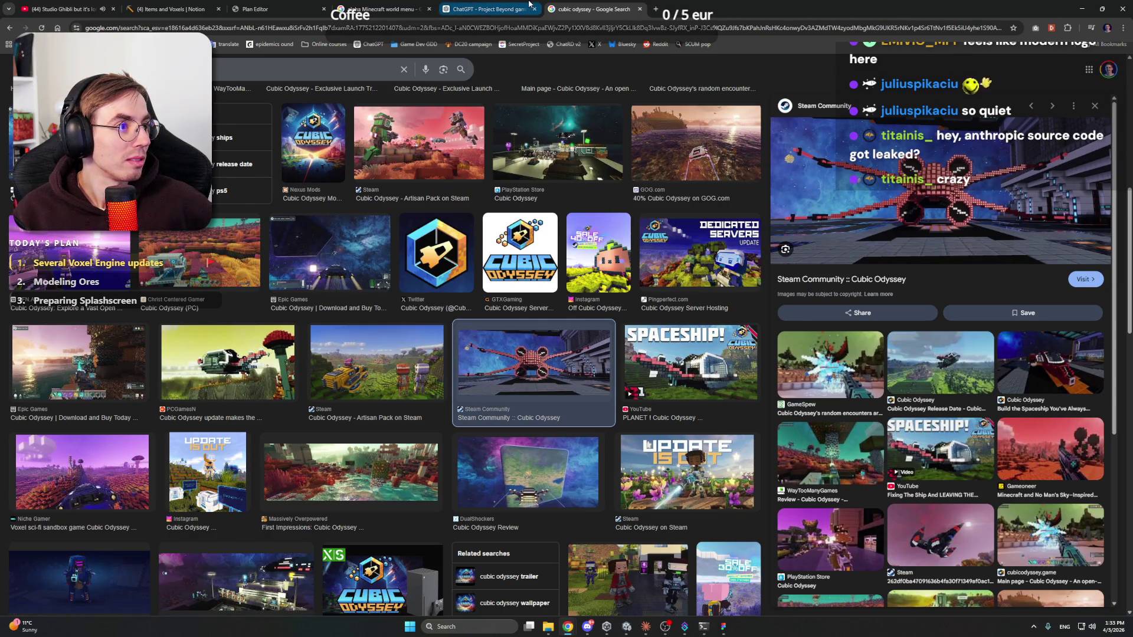
pyautogui.click(287, 7)
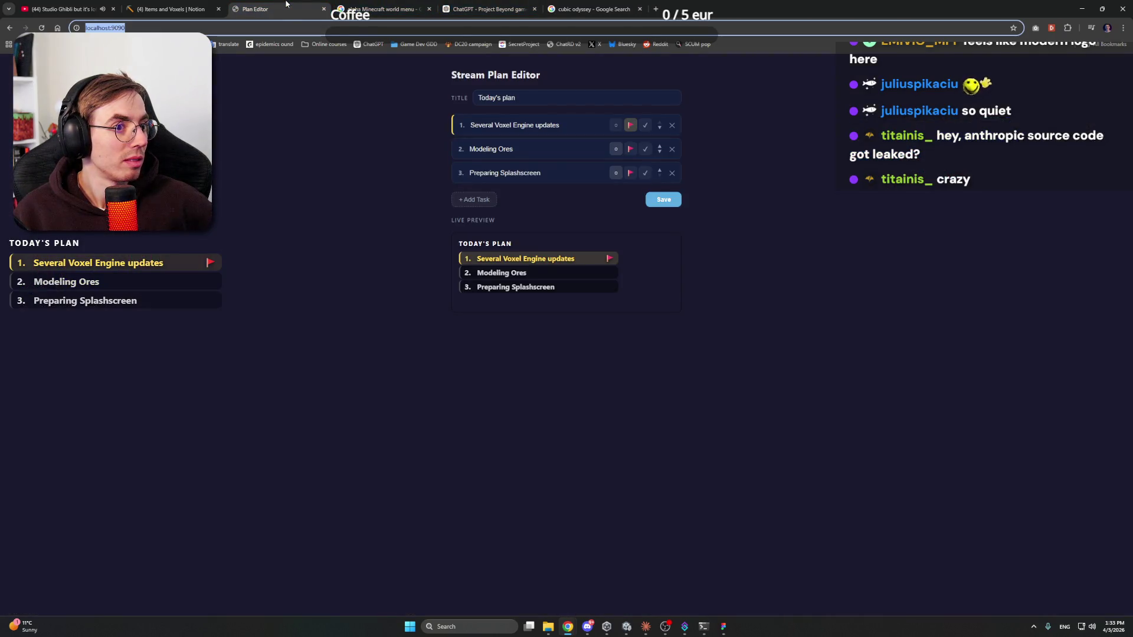
# Cycle through the alpha Minecraft, Notion Items and Voxels and Plan Editor tabs, then minimize Chrome
pyautogui.click(406, 5)
pyautogui.hotkey('ctrl', '2')
pyautogui.hotkey('ctrl', '3')
pyautogui.hotkey('ctrl', '2')
pyautogui.click(1102, 8)
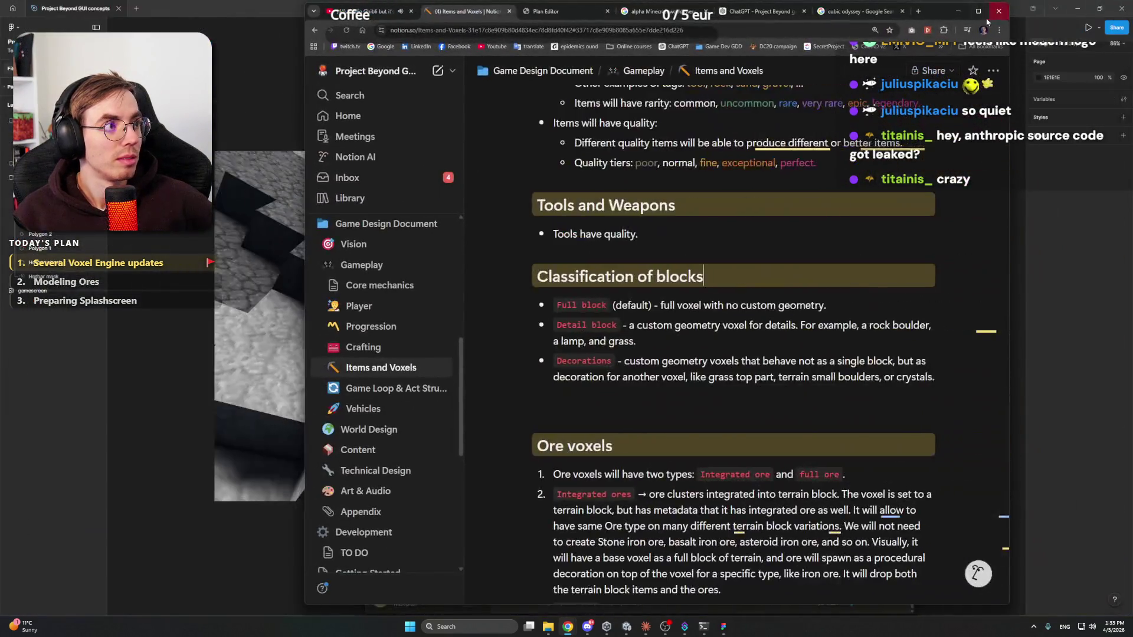
pyautogui.click(1088, 6)
pyautogui.click(1088, 6)
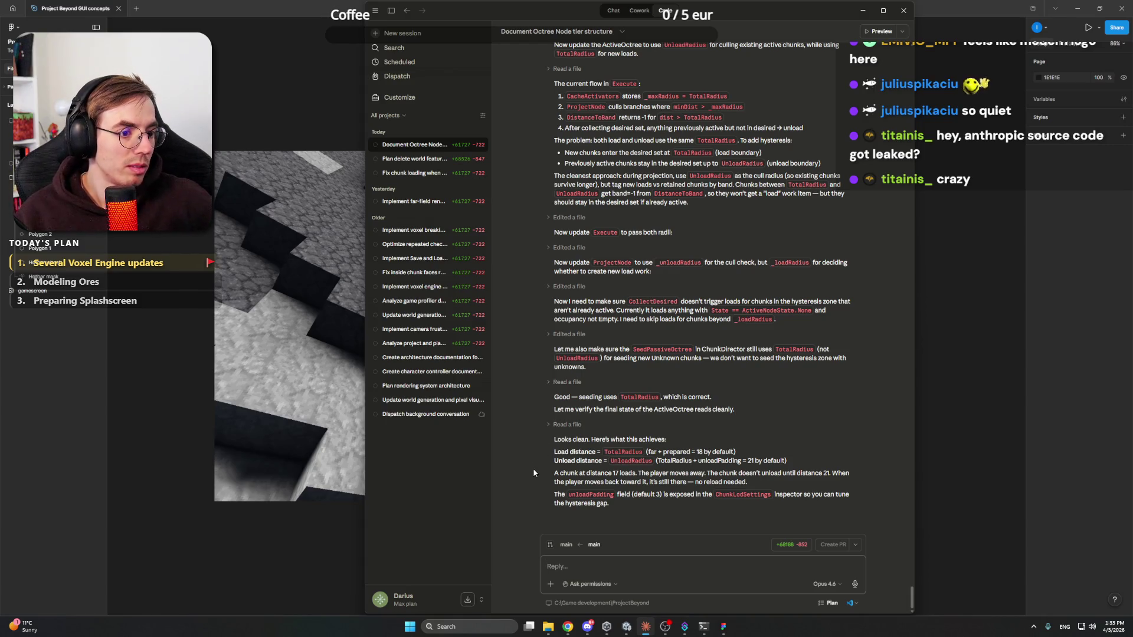
# Reread Claude's summary on separate chunk loading and unloading distances, then switch to Unity
pyautogui.scroll(3, 534, 469)
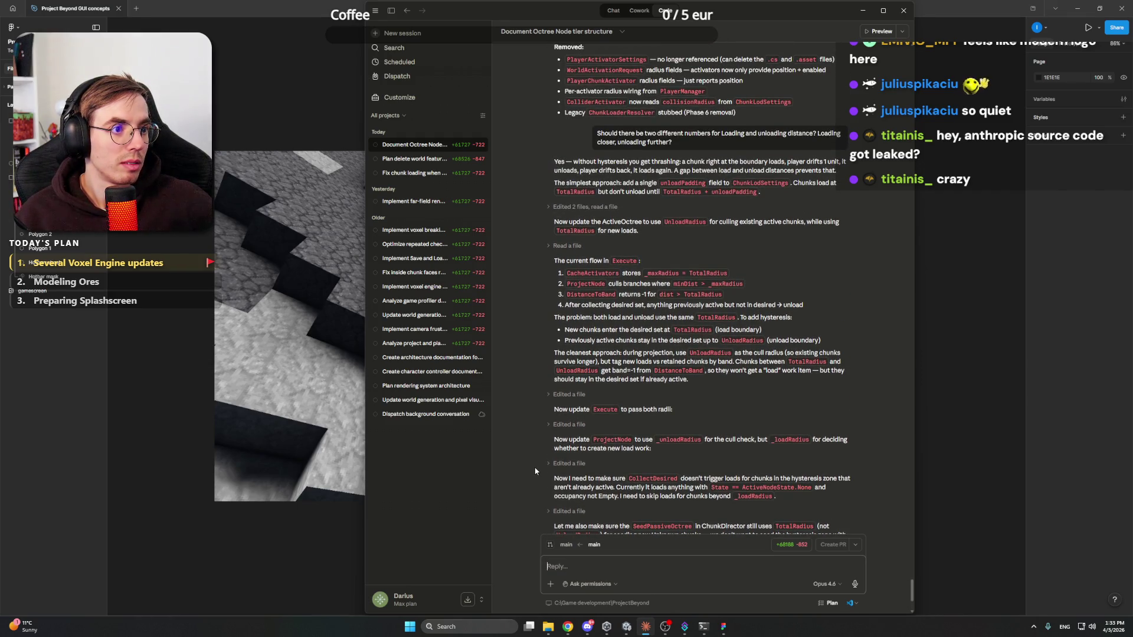
pyautogui.scroll(5, 535, 471)
pyautogui.scroll(-1, 535, 471)
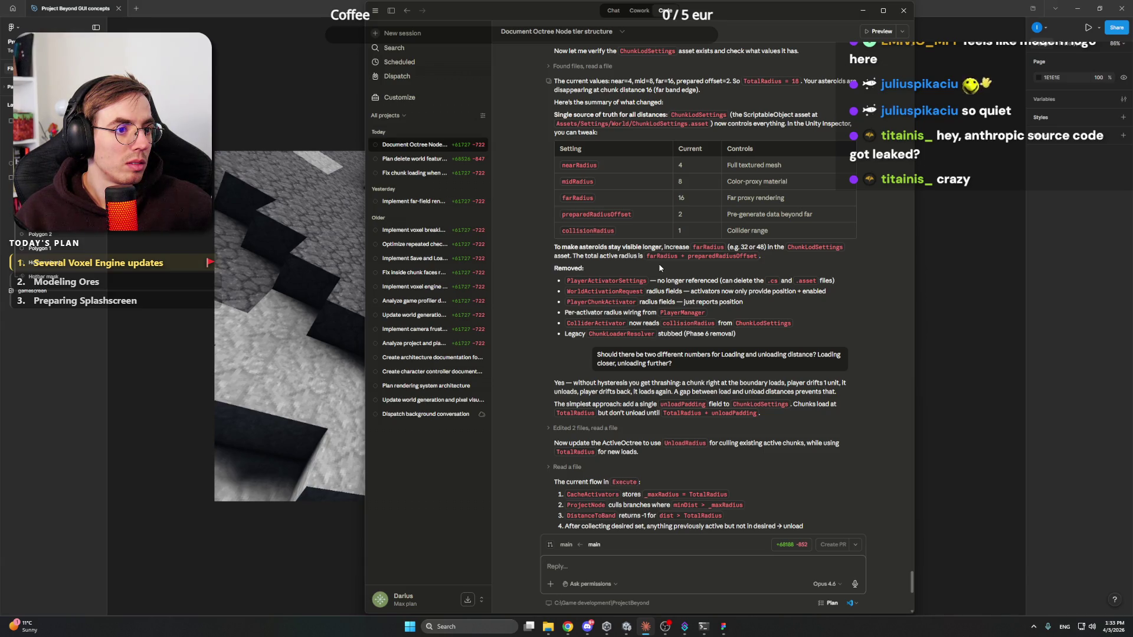
pyautogui.hotkey('alt', 'Tab')
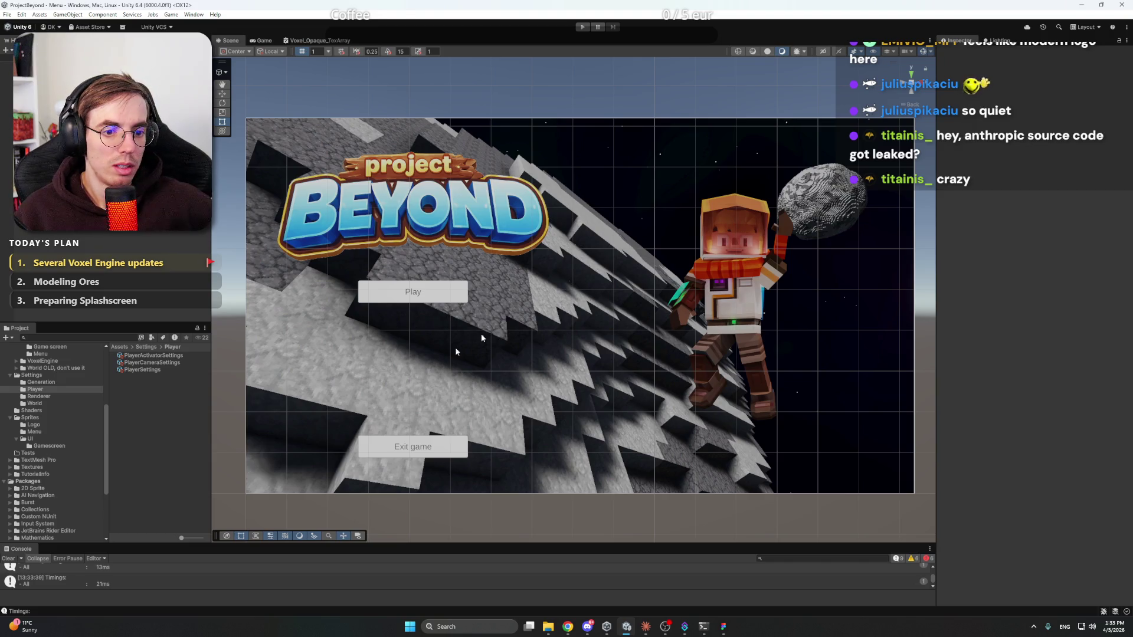
# Enlarge the Unity console, inspect the CS1061 errors in VoxelChunkDiscoveryTests, and copy the error message
pyautogui.moveTo(202, 544); pyautogui.dragTo(202, 474)
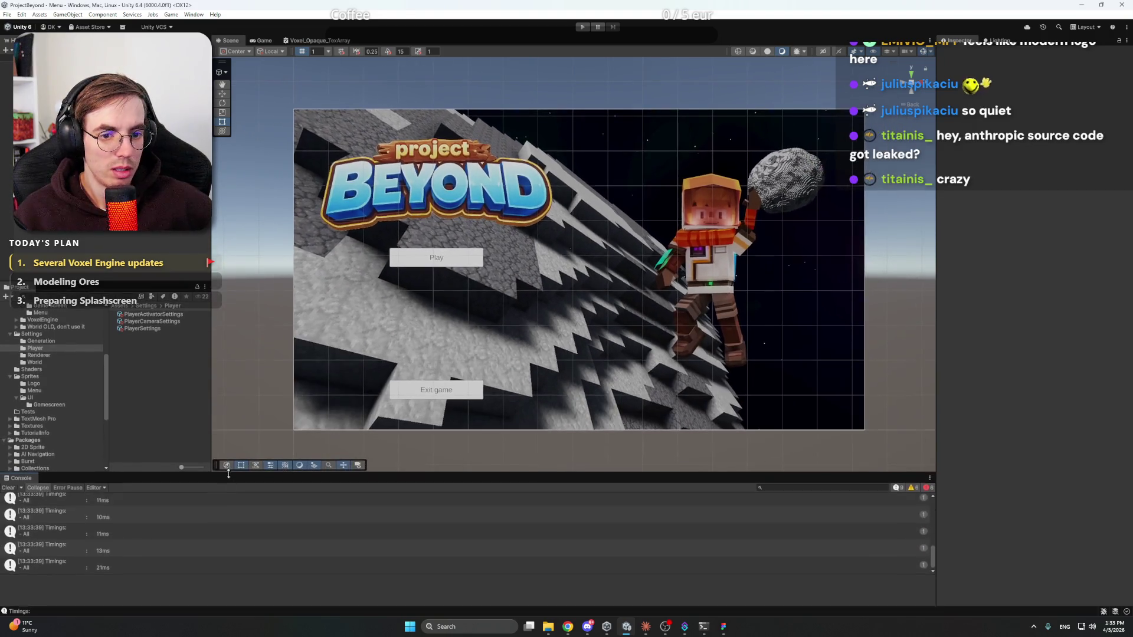
pyautogui.click(252, 532)
pyautogui.click(294, 513)
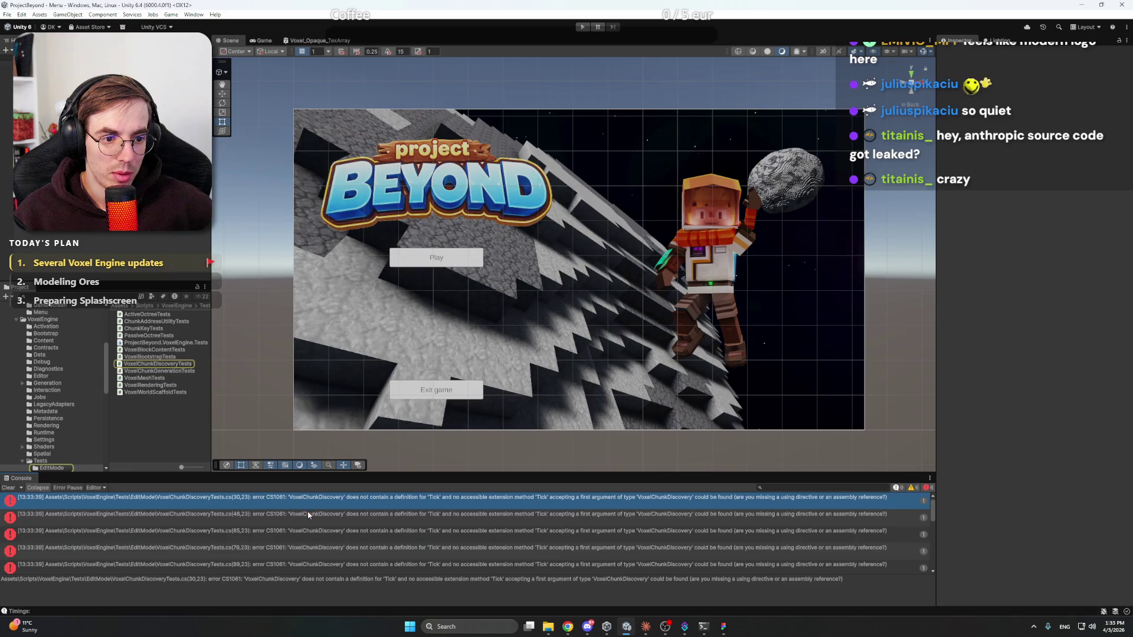
pyautogui.click(340, 501)
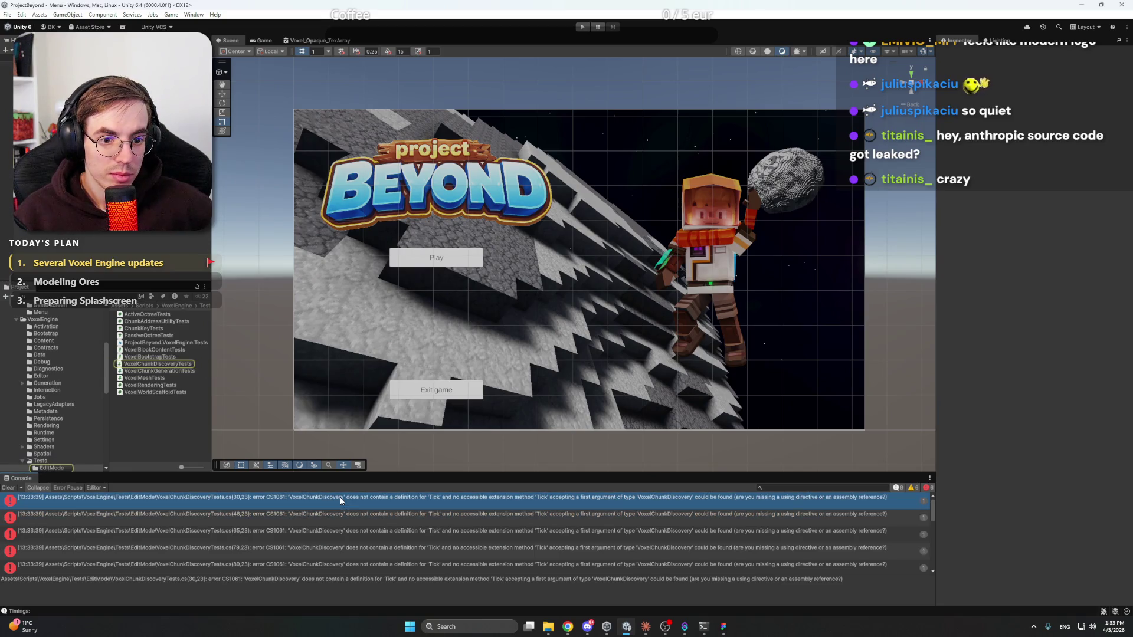
pyautogui.click(323, 512)
pyautogui.click(321, 504)
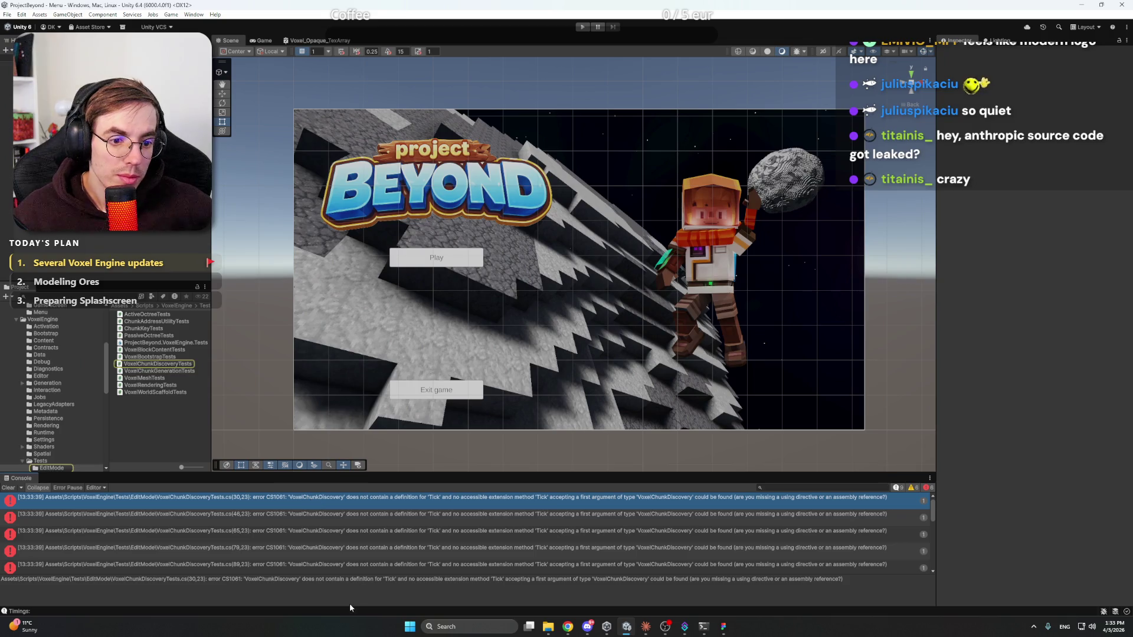
pyautogui.tripleClick(355, 577)
pyautogui.hotkey('ctrl', 'c')
# Paste the CS1061 compile error into Claude and send it, then bring up Discord
pyautogui.click(645, 626)
pyautogui.click(675, 568)
pyautogui.hotkey('ctrl', 'v')
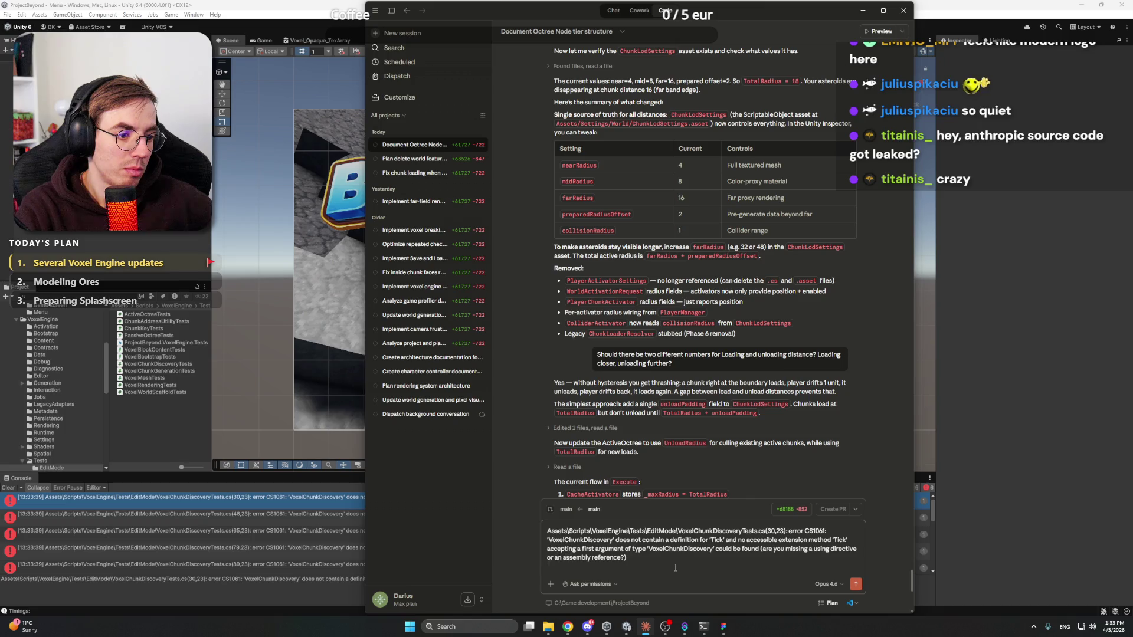
pyautogui.press('Return')
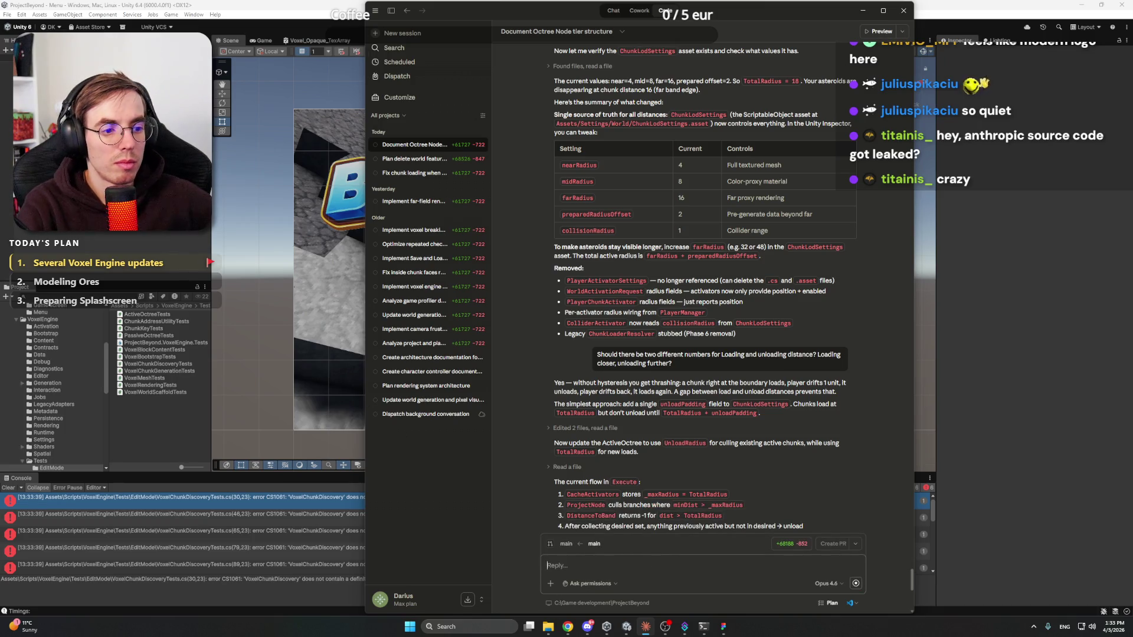
pyautogui.hotkey('alt', 'Tab')
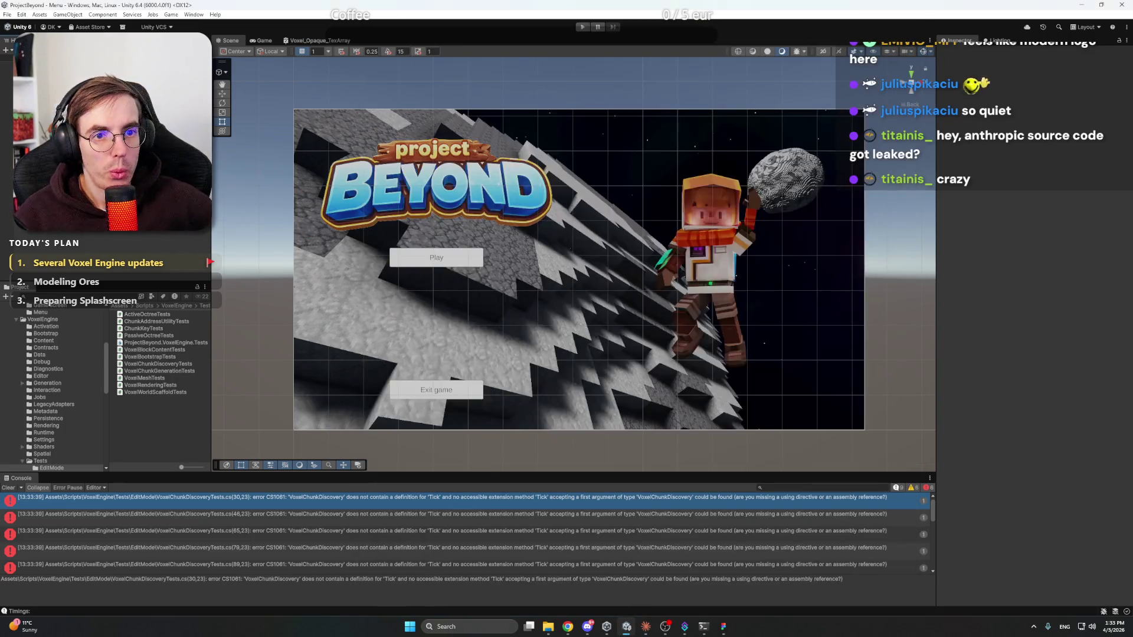
pyautogui.click(587, 626)
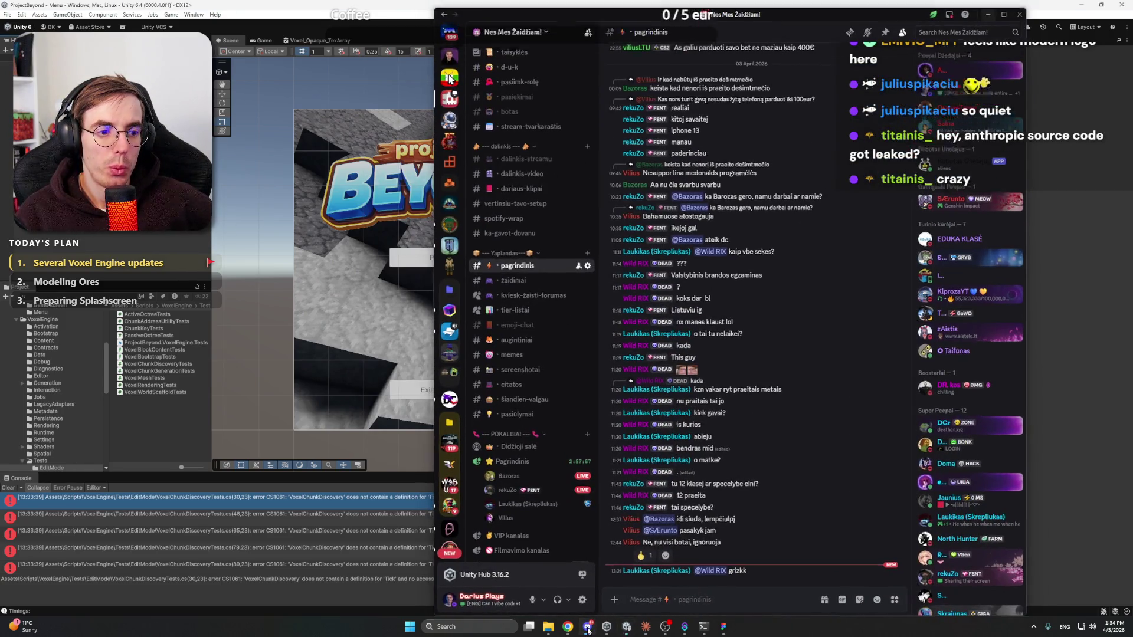
# Hide Discord, bring the Notion Items and Voxels page forward, and place the caret in the first Ore voxels item
pyautogui.click(588, 629)
pyautogui.moveTo(568, 626)
pyautogui.click(569, 587)
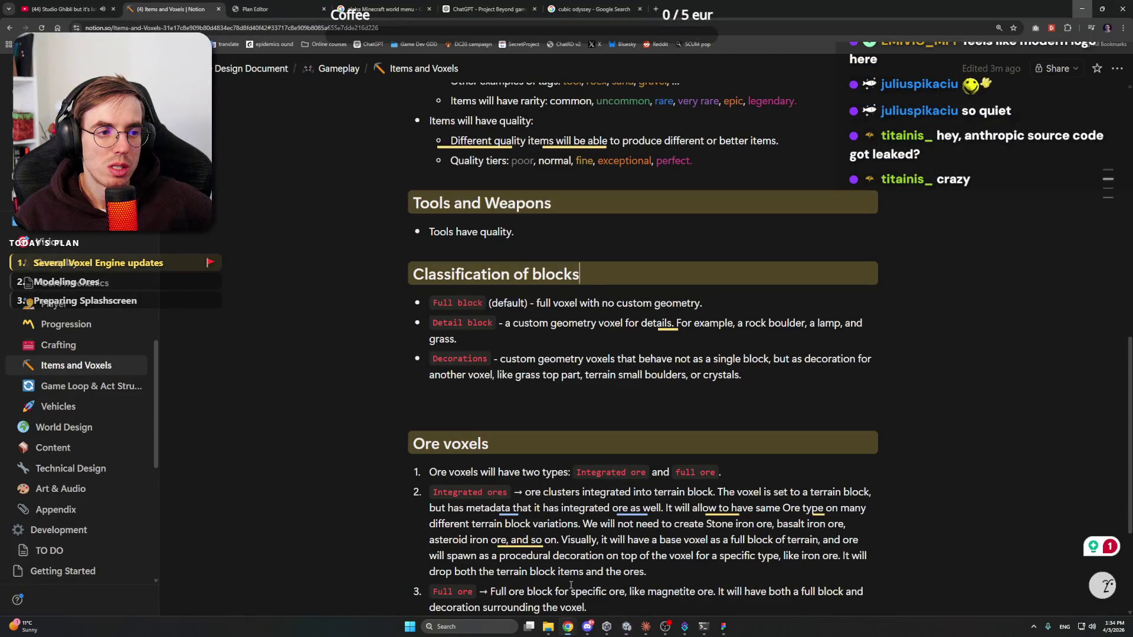
pyautogui.scroll(-1, 736, 344)
pyautogui.click(756, 336)
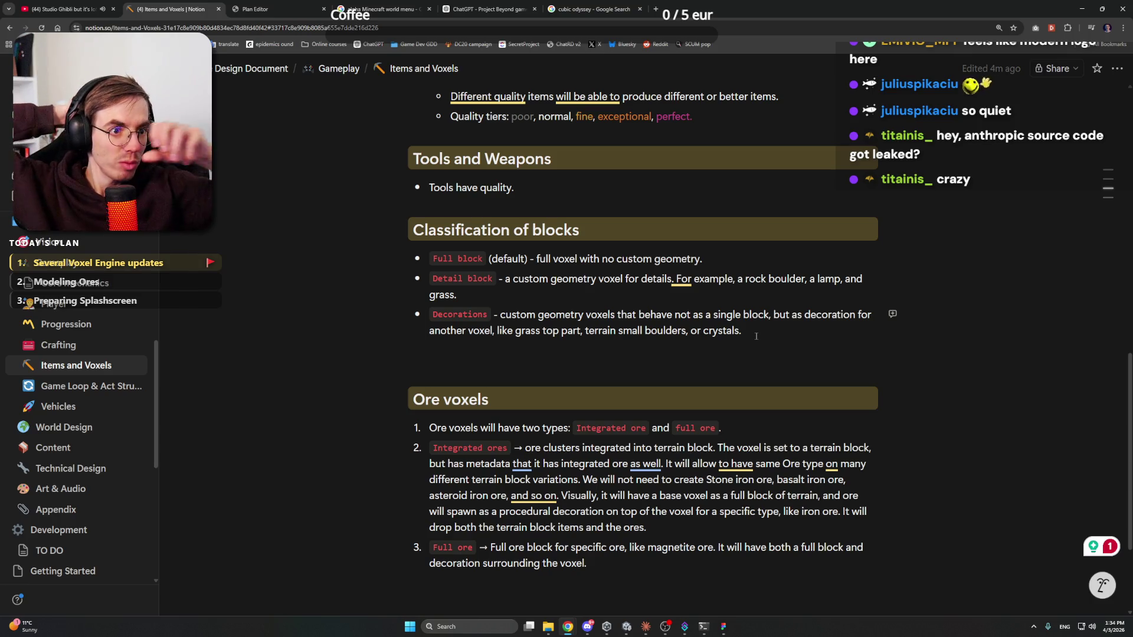
pyautogui.click(748, 432)
pyautogui.scroll(-2, 748, 299)
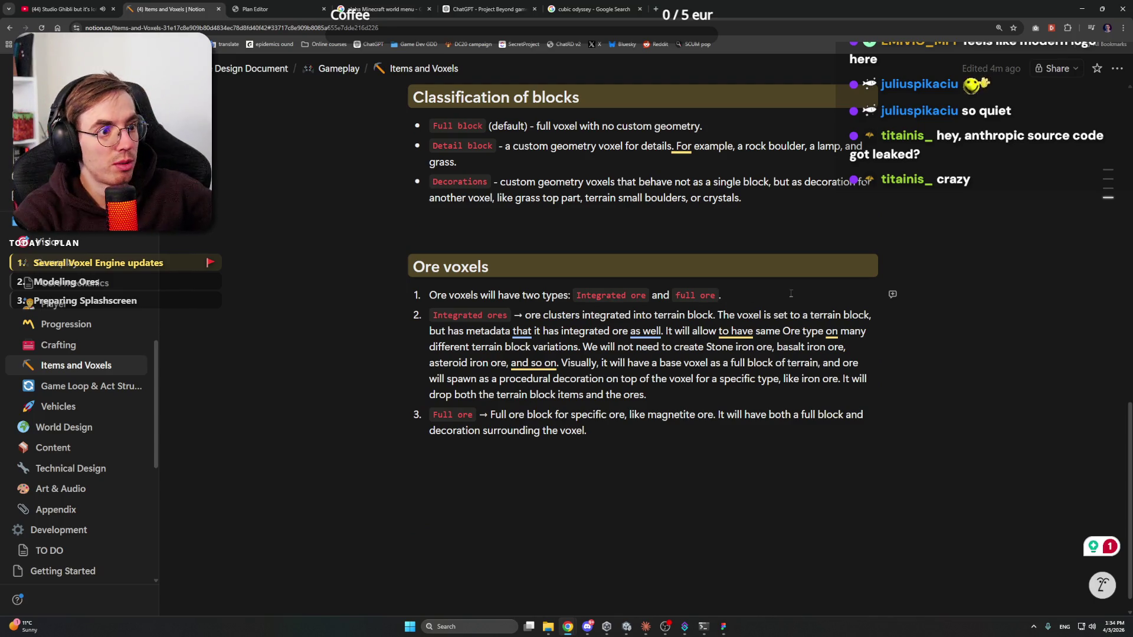
# Change the first Ore voxels item from two to three types, with a plain comma after Integrated ore
pyautogui.hotkey('ctrl', 'Left')
pyautogui.hotkey('ctrl', 'Left')
pyautogui.hotkey('ctrl', 'Left')
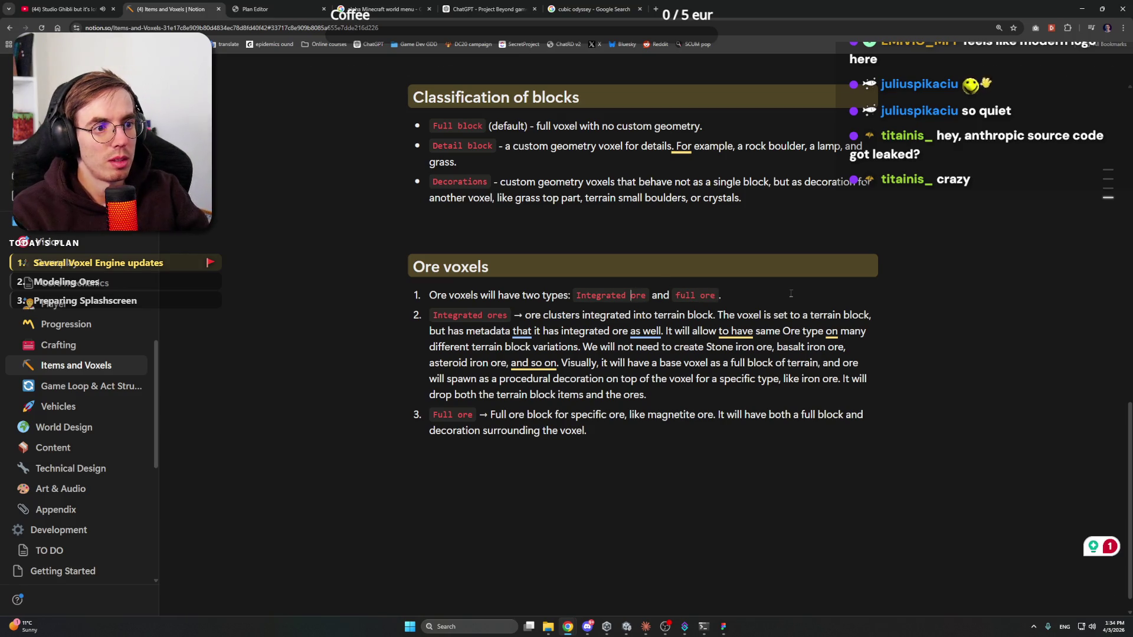
pyautogui.hotkey('shift', 'Left')
pyautogui.hotkey('shift', 'Left')
pyautogui.hotkey('shift', 'Left')
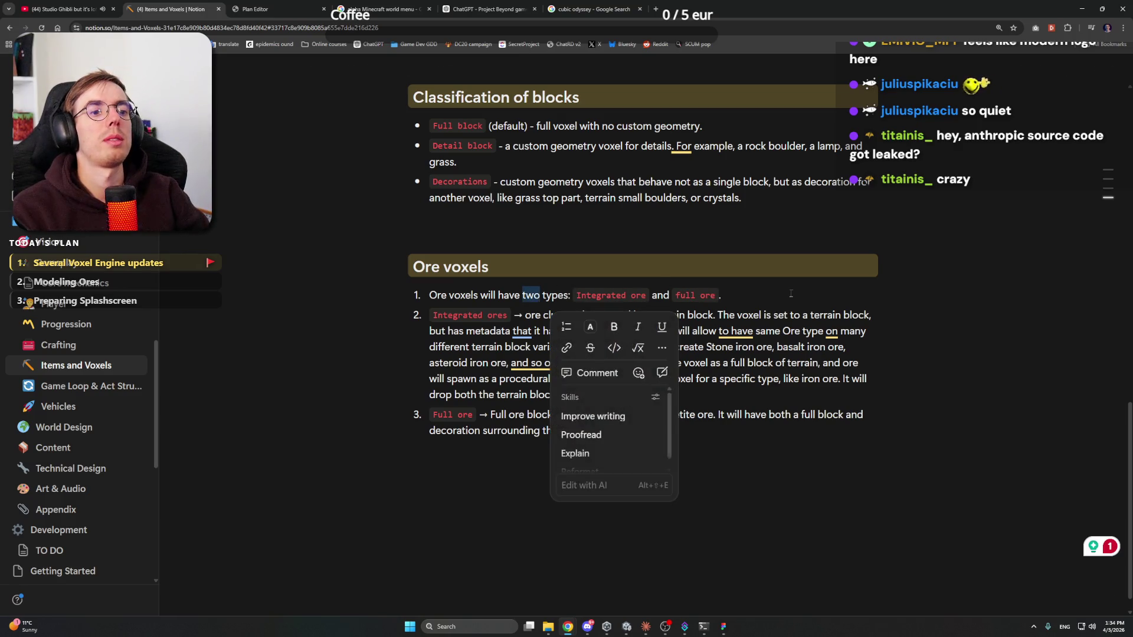
pyautogui.write('three')
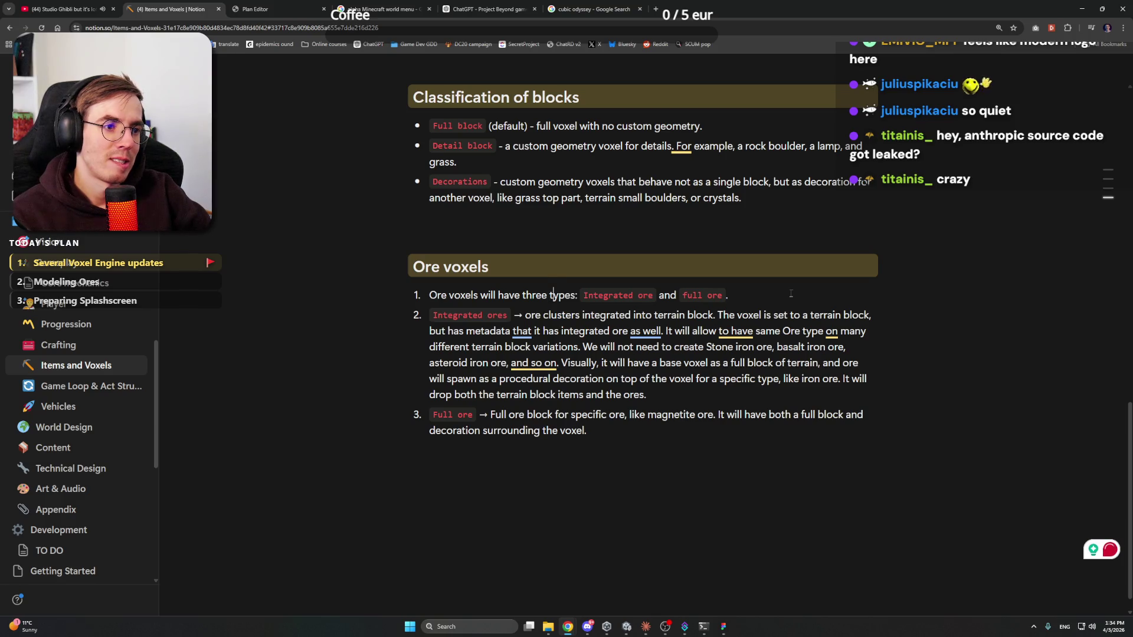
pyautogui.press('Right')
pyautogui.press('Right')
pyautogui.press('Right')
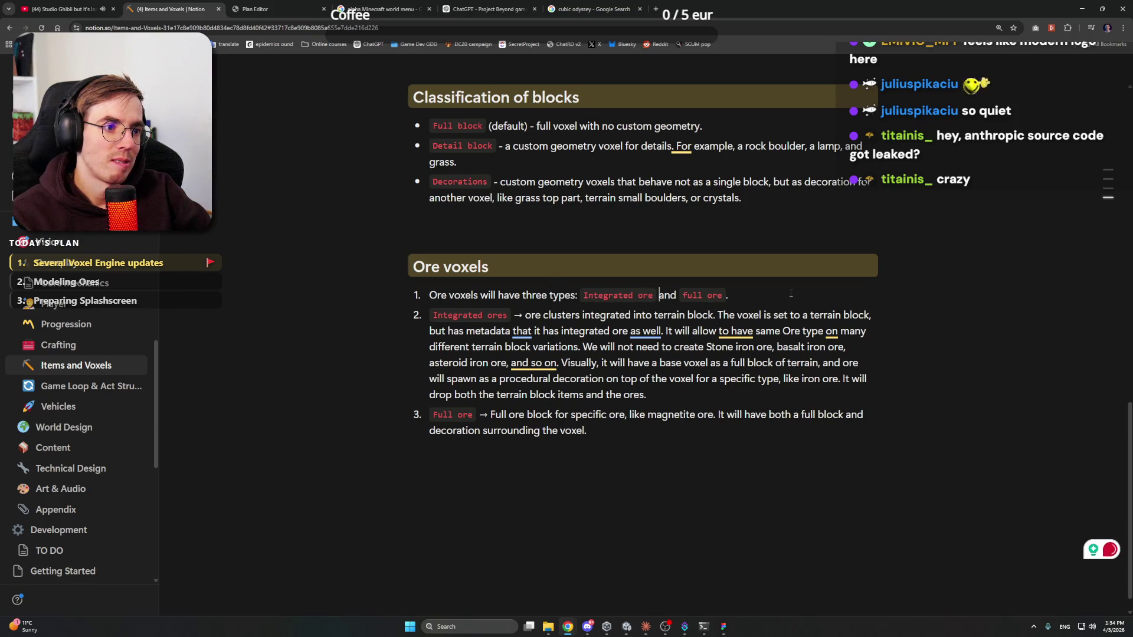
pyautogui.press('Right')
pyautogui.press('Right')
pyautogui.press('Right')
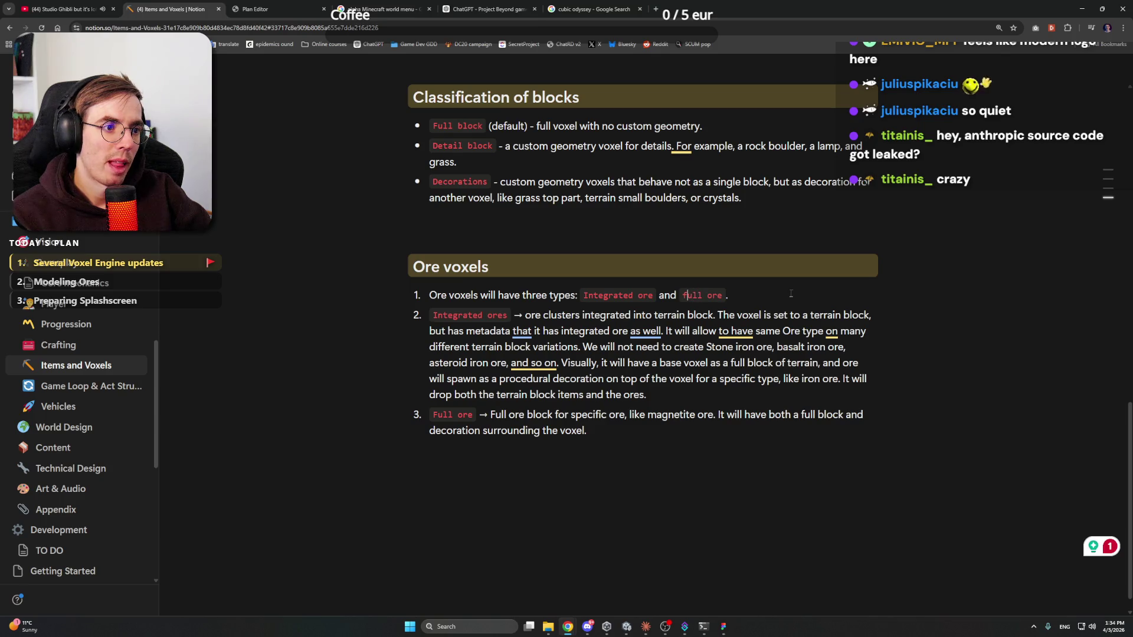
pyautogui.press('BackSpace')
pyautogui.press('BackSpace')
pyautogui.press('BackSpace')
pyautogui.write(',')
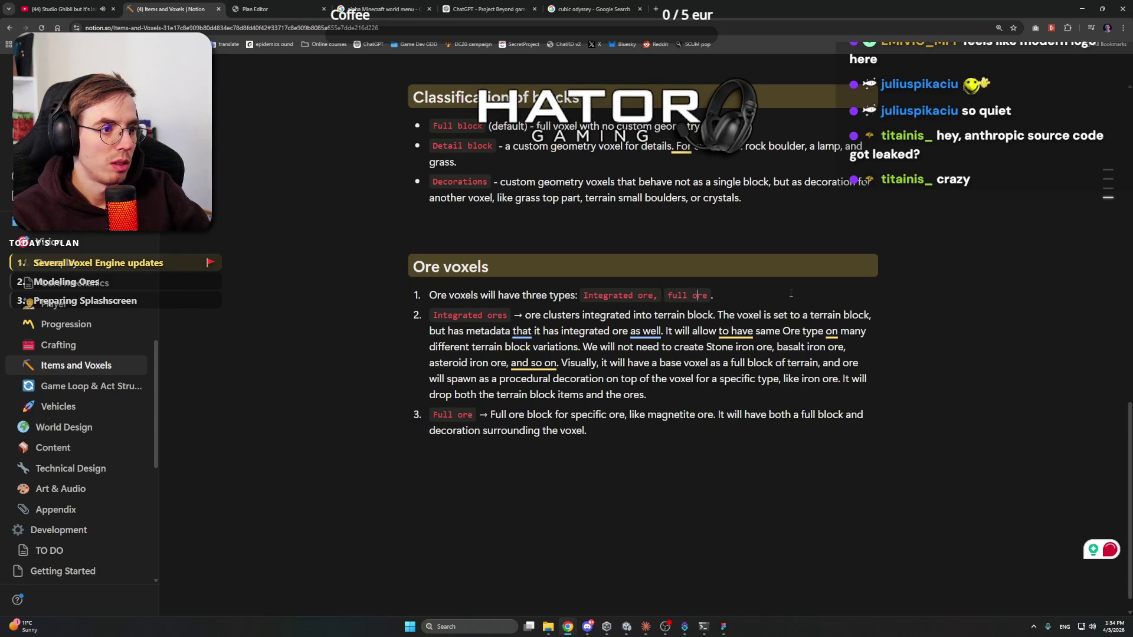
pyautogui.hotkey('shift', 'Left')
pyautogui.hotkey('ctrl', 'e')
pyautogui.press('Right')
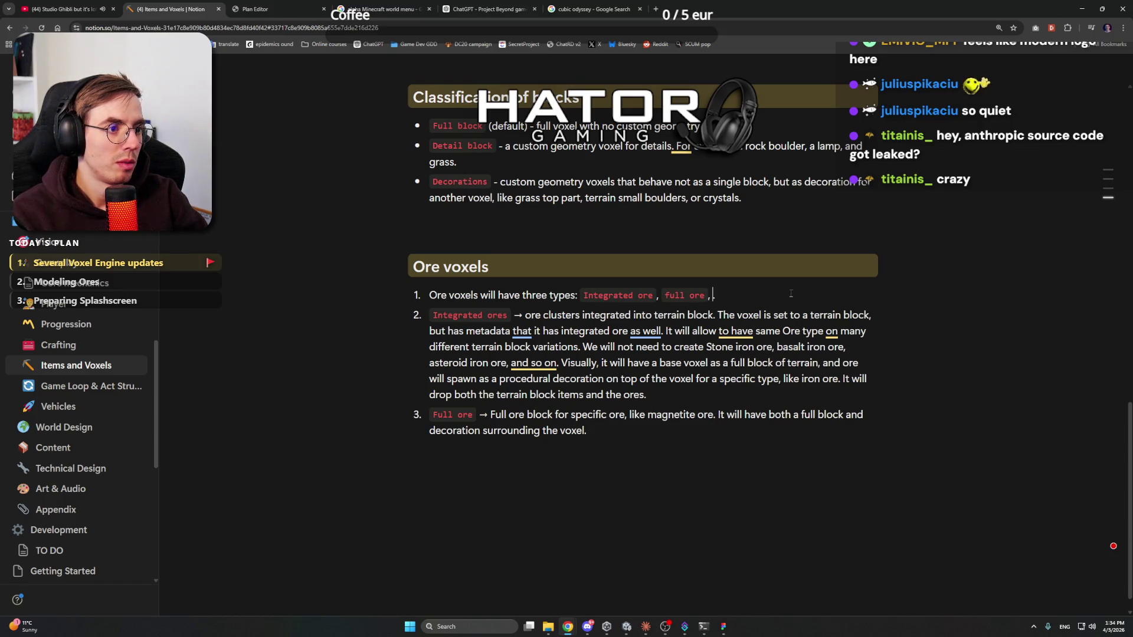
# Add 'and detail ore', formatted as code, to the first item's list of ore types
pyautogui.write('and')
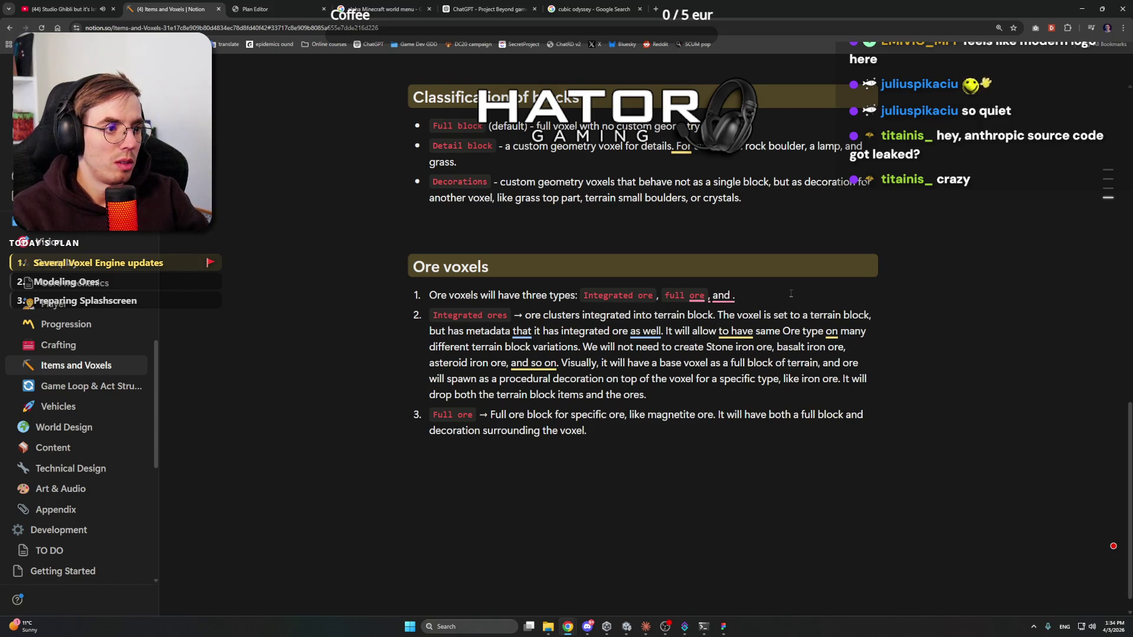
pyautogui.hotkey('ctrl', 'e')
pyautogui.write('detail ore')
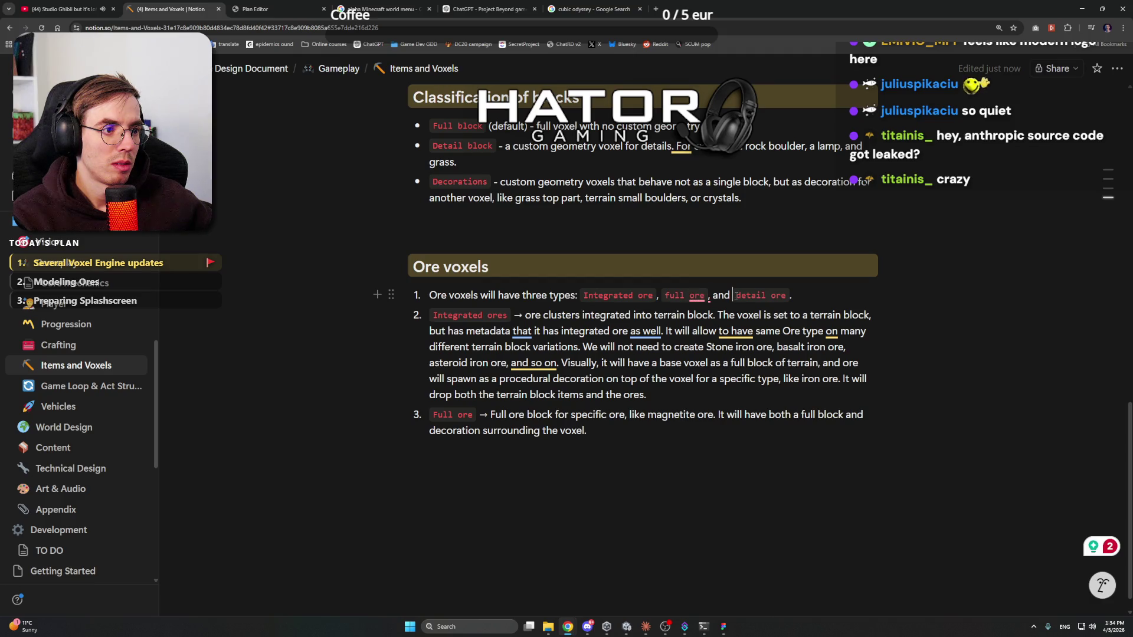
pyautogui.press('End')
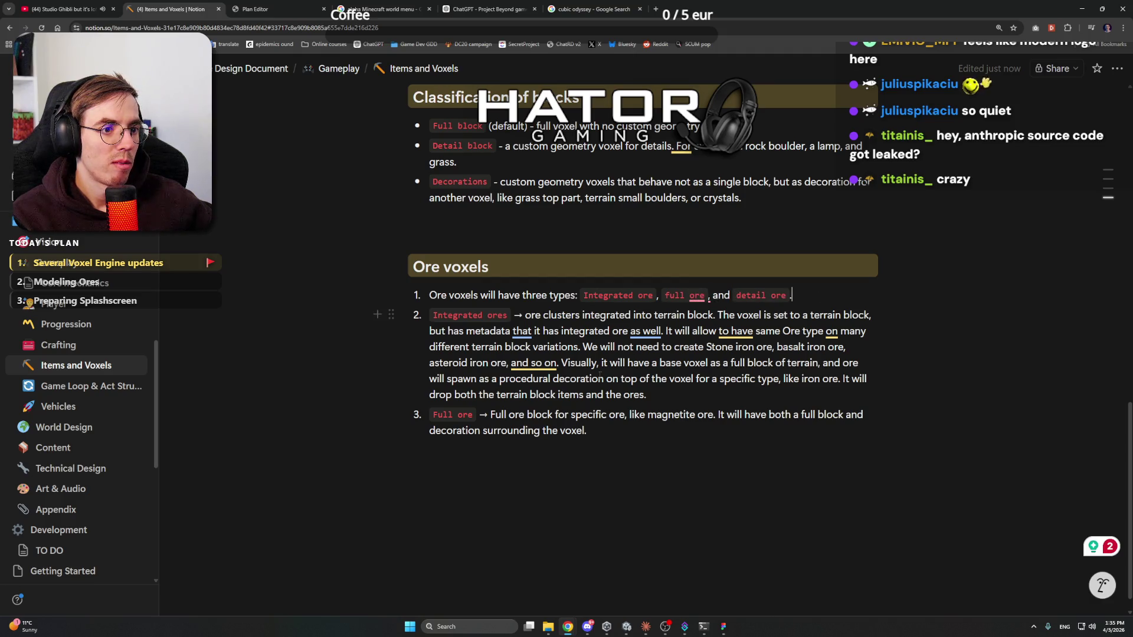
# Start a new item 4 with 'Detail ore' as inline code followed by a plain arrow
pyautogui.click(626, 430)
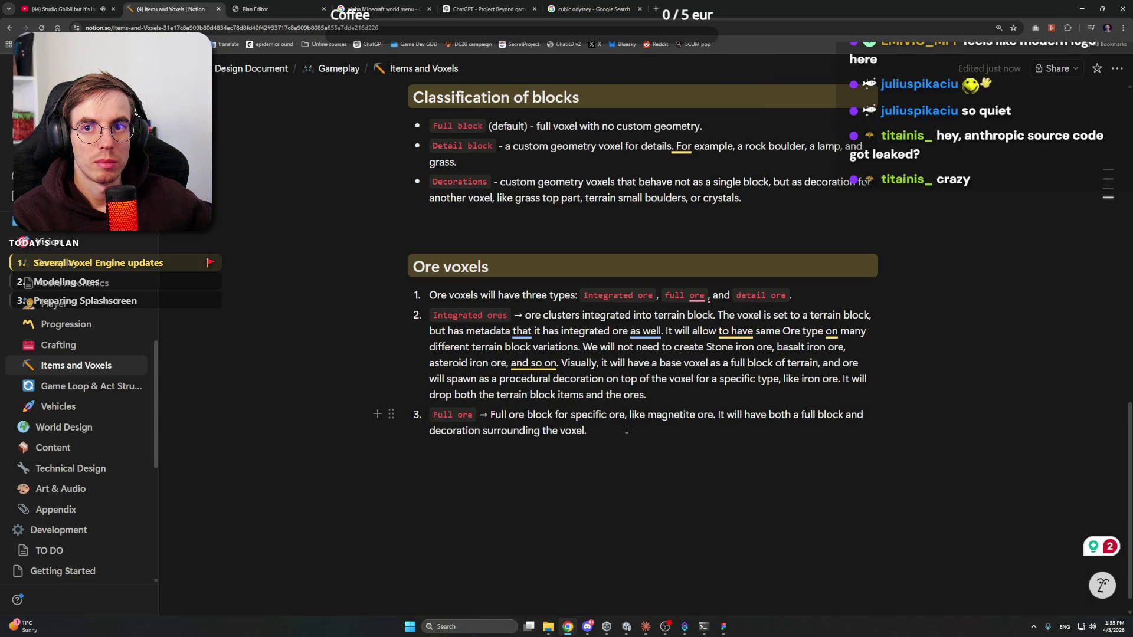
pyautogui.press('Return')
pyautogui.write('Detail')
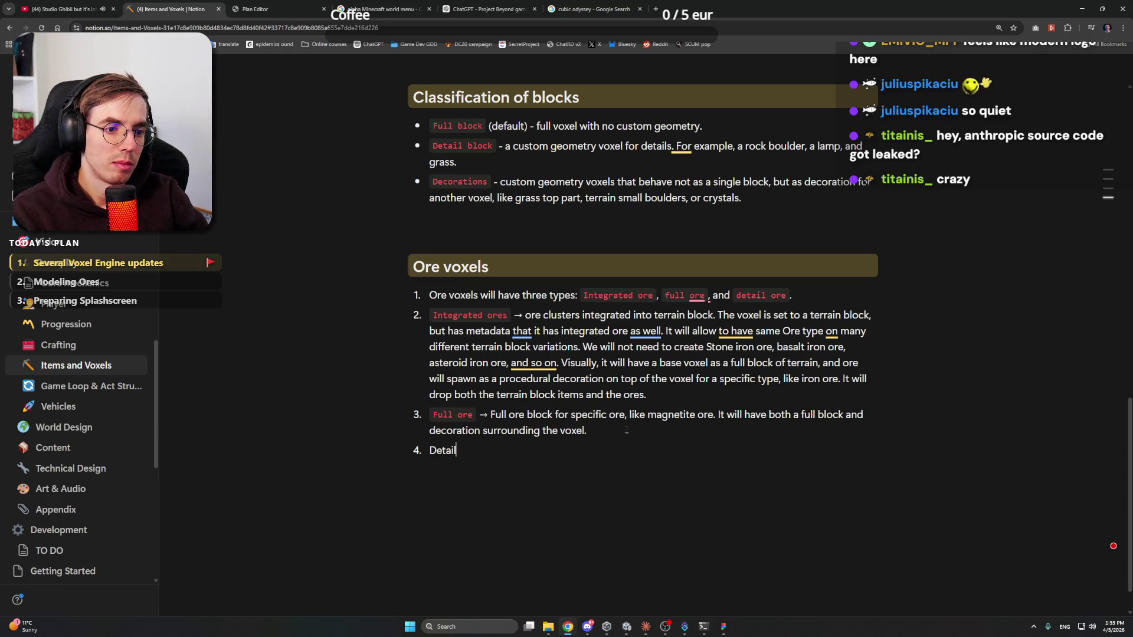
pyautogui.write(' ore')
pyautogui.hotkey('shift', 'Home')
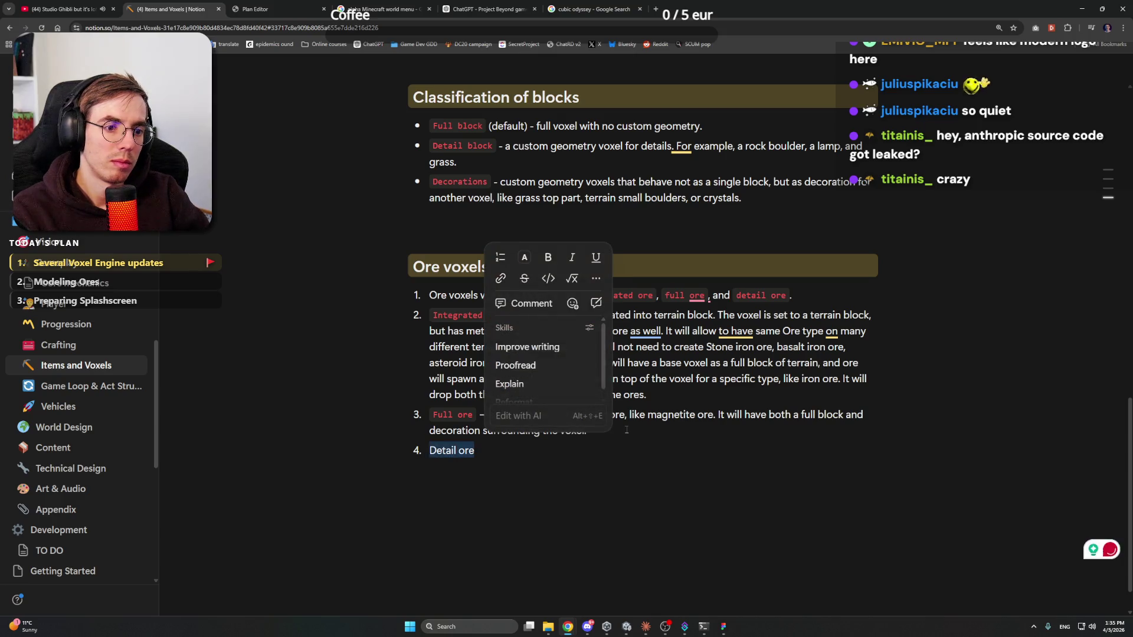
pyautogui.hotkey('ctrl', 'e')
pyautogui.press('Right')
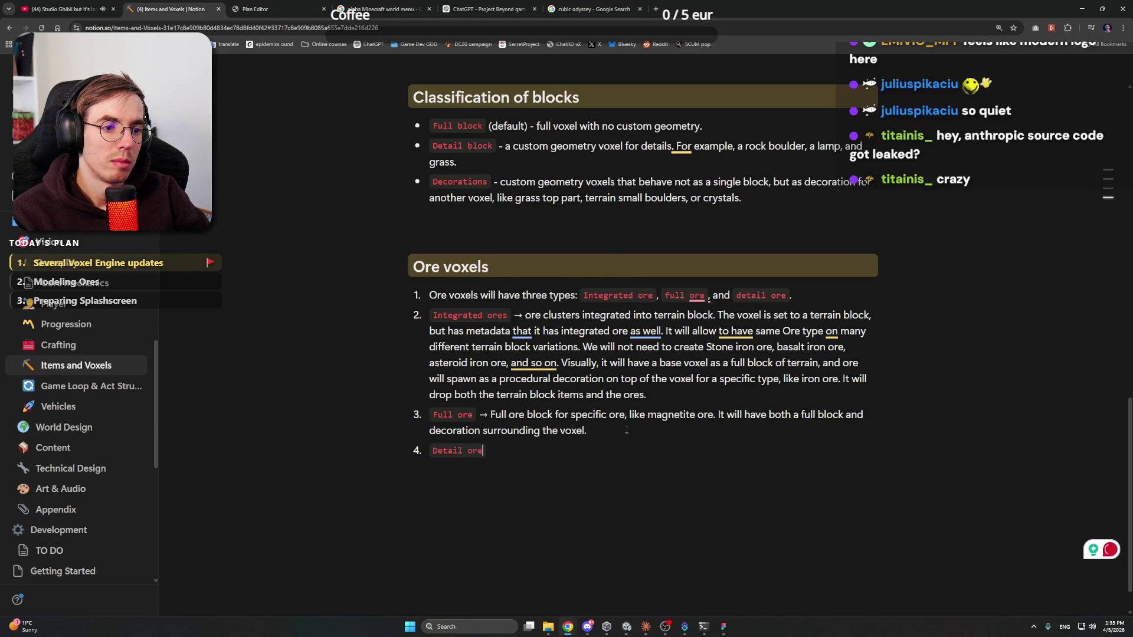
pyautogui.write('->')
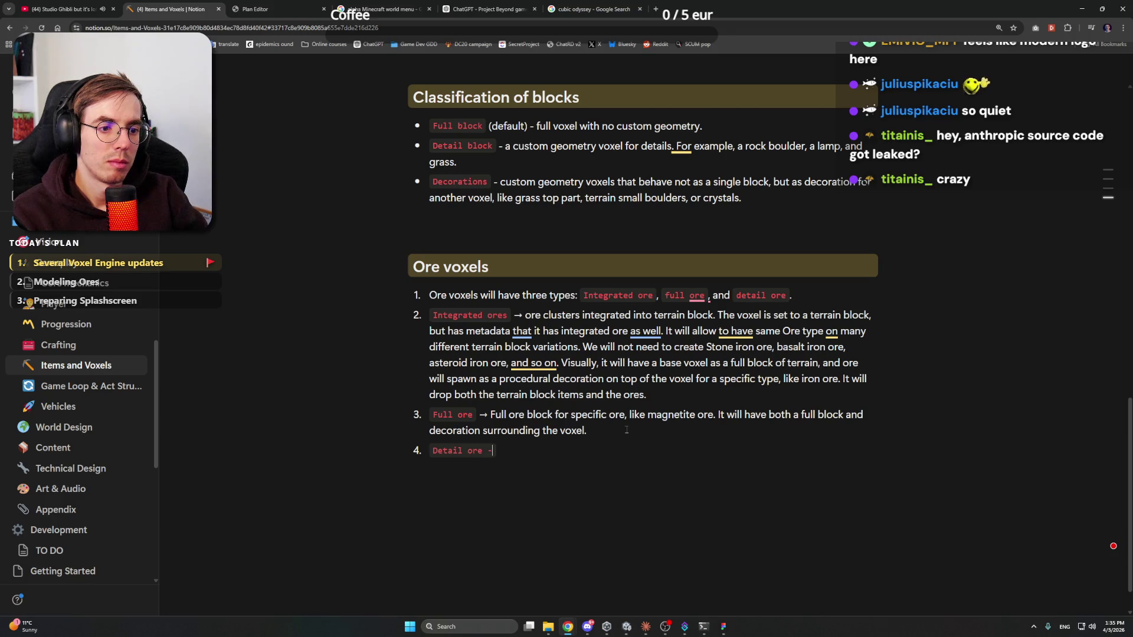
pyautogui.hotkey('shift', 'Left')
pyautogui.hotkey('shift', 'Left')
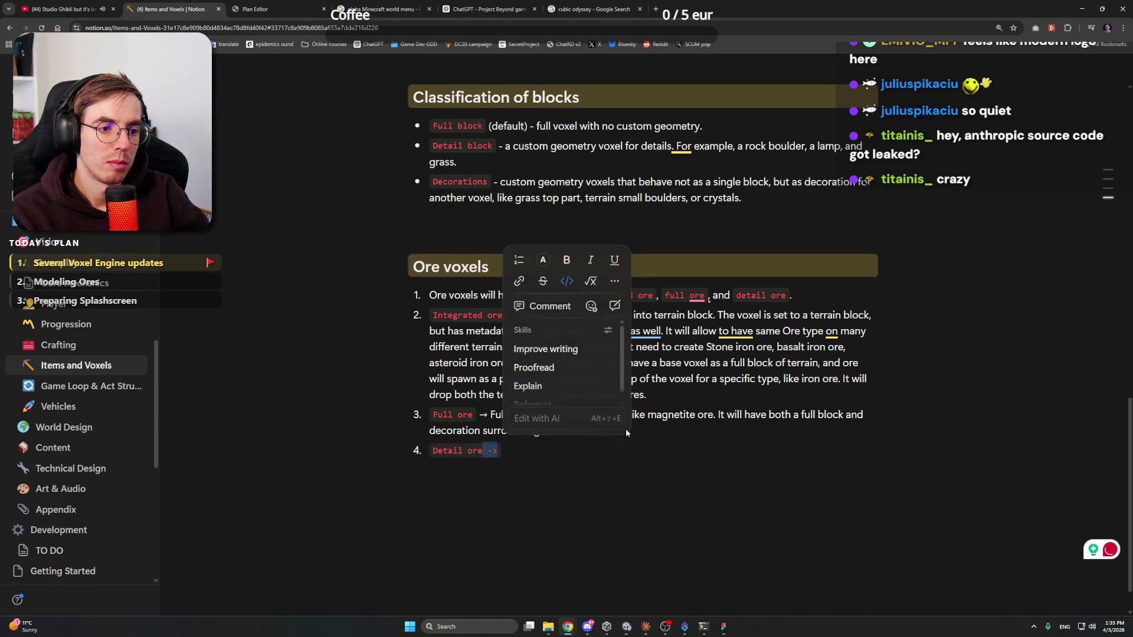
pyautogui.hotkey('ctrl', 'e')
pyautogui.press('Left')
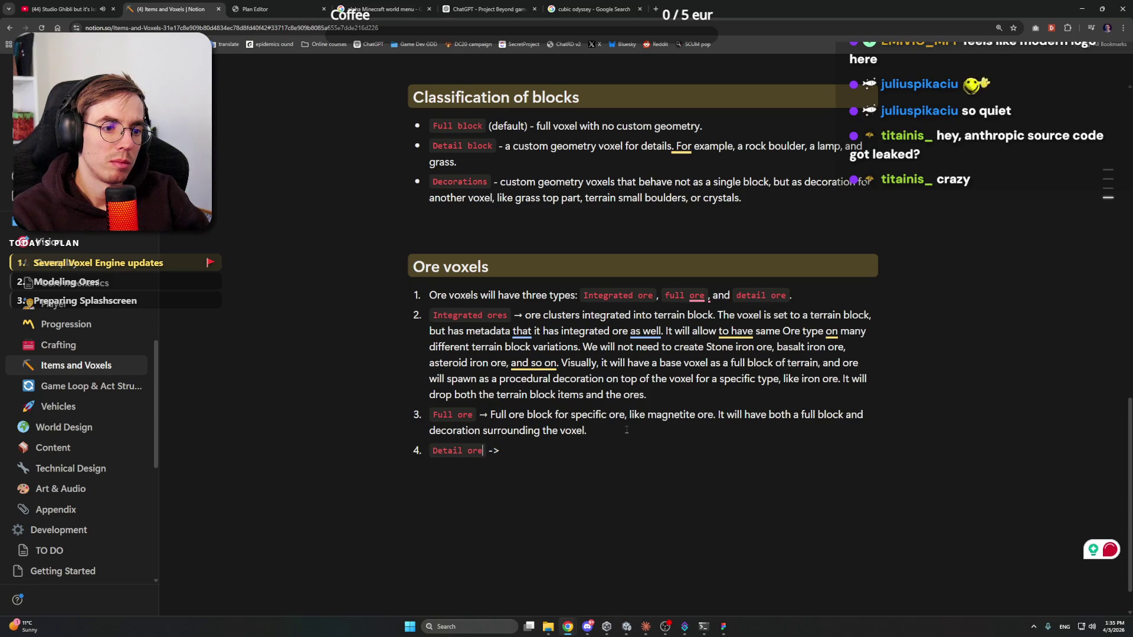
pyautogui.press('Delete')
pyautogui.press('Delete')
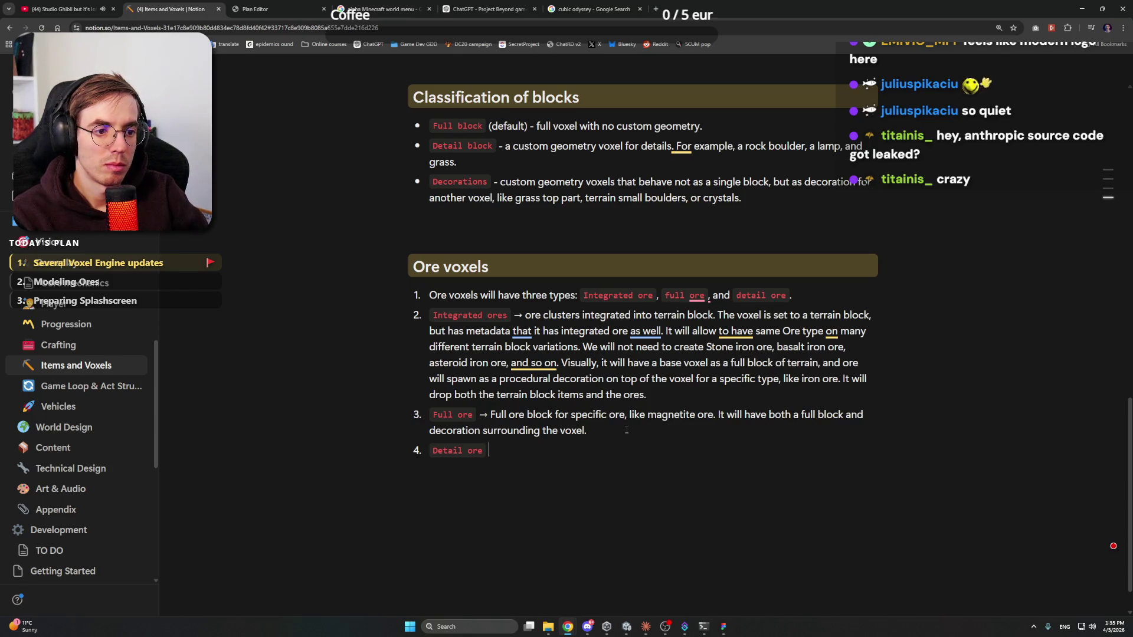
# Define detail ore: custom geometry ore on top of another full block, like a big boulder or crystal cluster
pyautogui.write('> ')
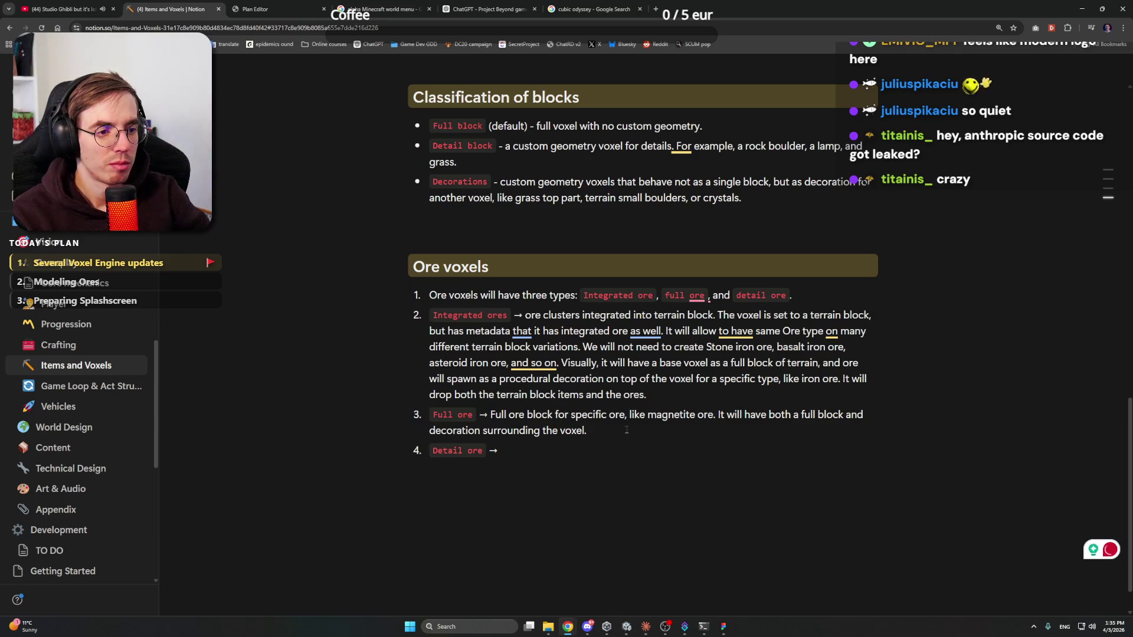
pyautogui.write('Custom ')
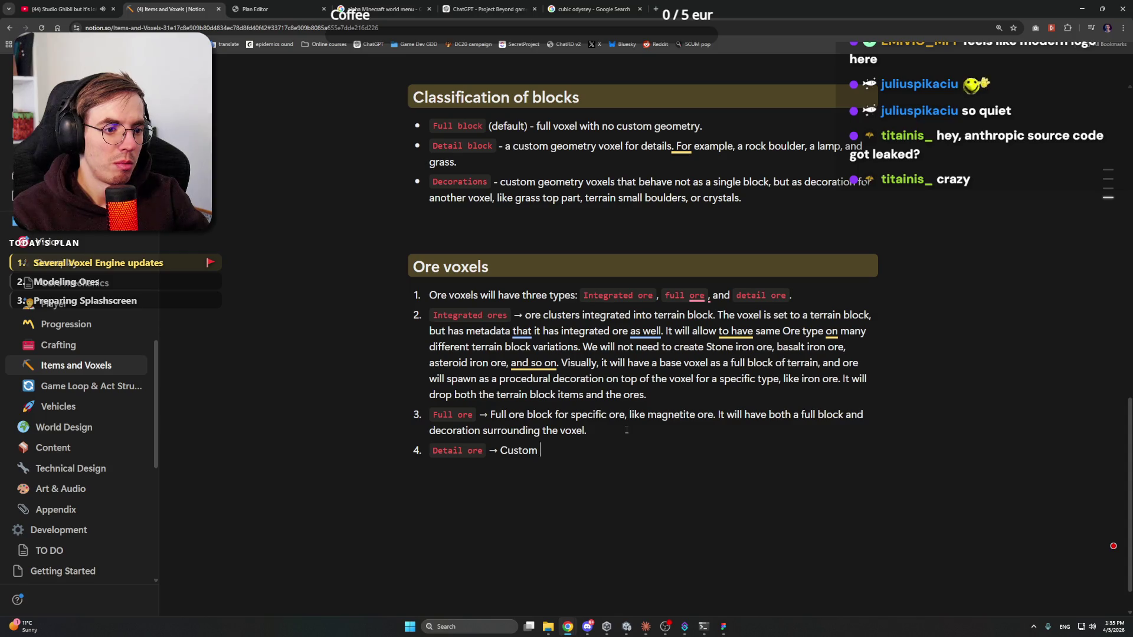
pyautogui.write('geome')
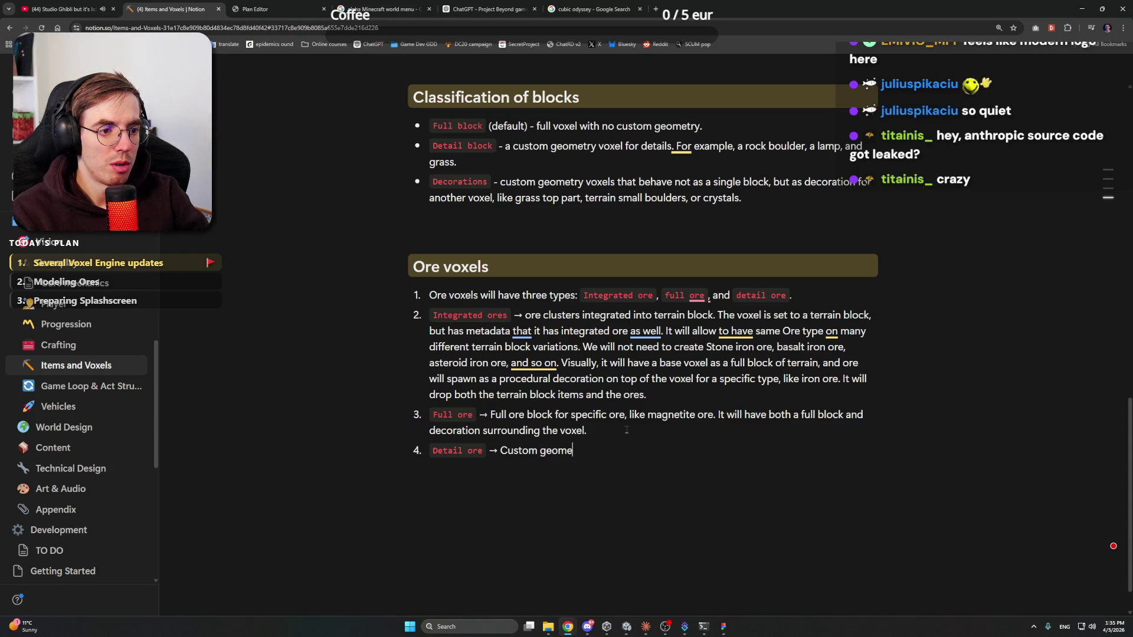
pyautogui.write('try ')
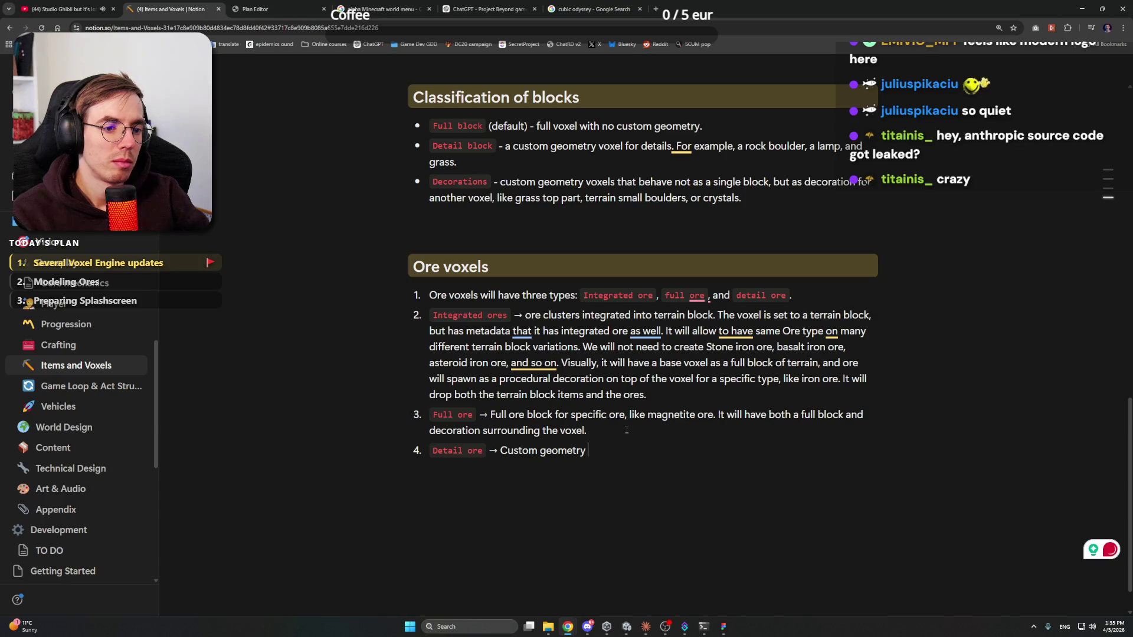
pyautogui.write('ore ')
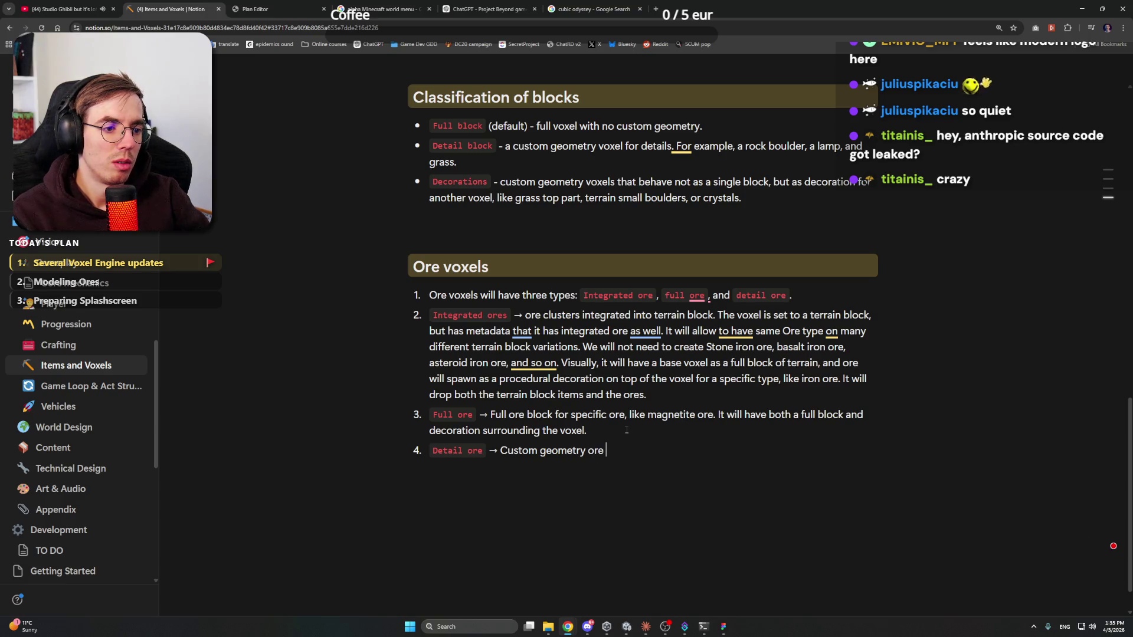
pyautogui.write('block sitting on top on')
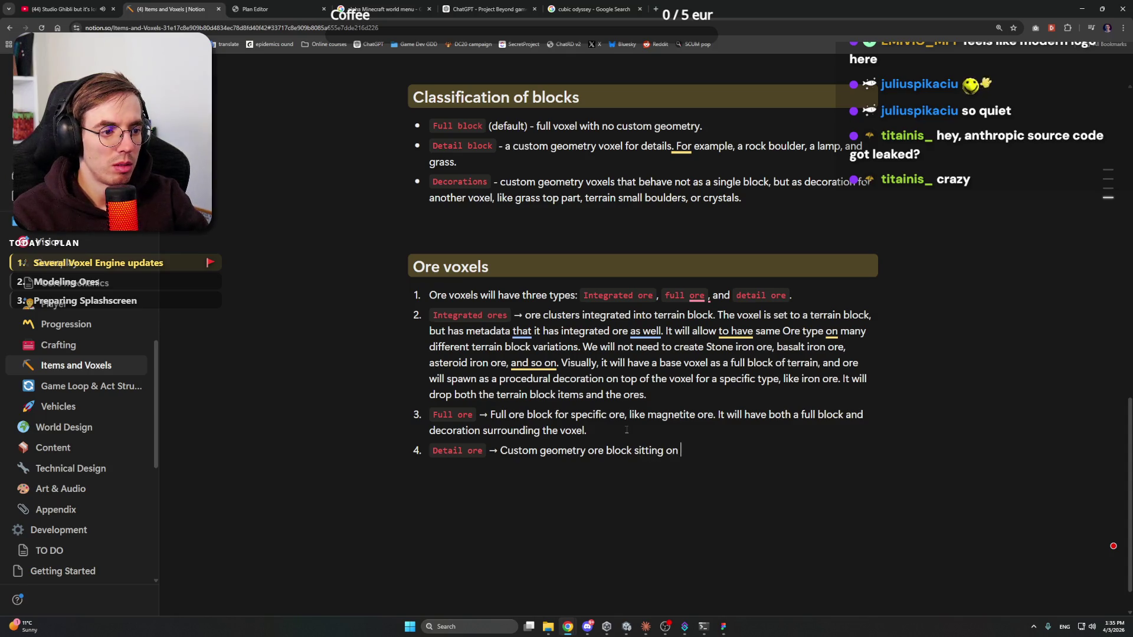
pyautogui.press('BackSpace')
pyautogui.write('f ')
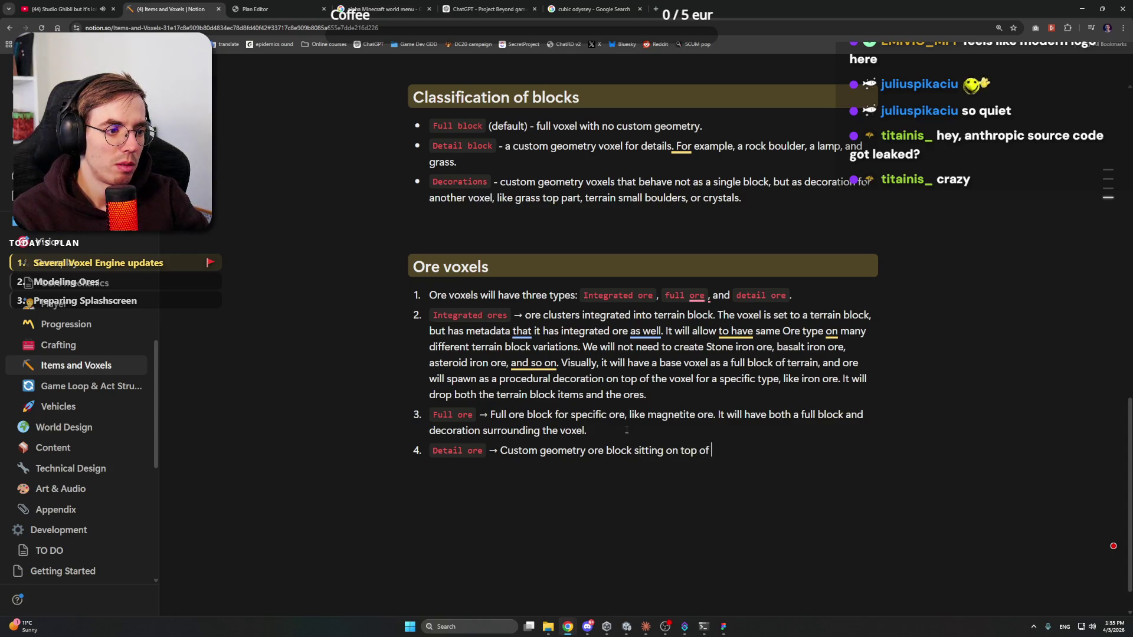
pyautogui.write('another solid block;')
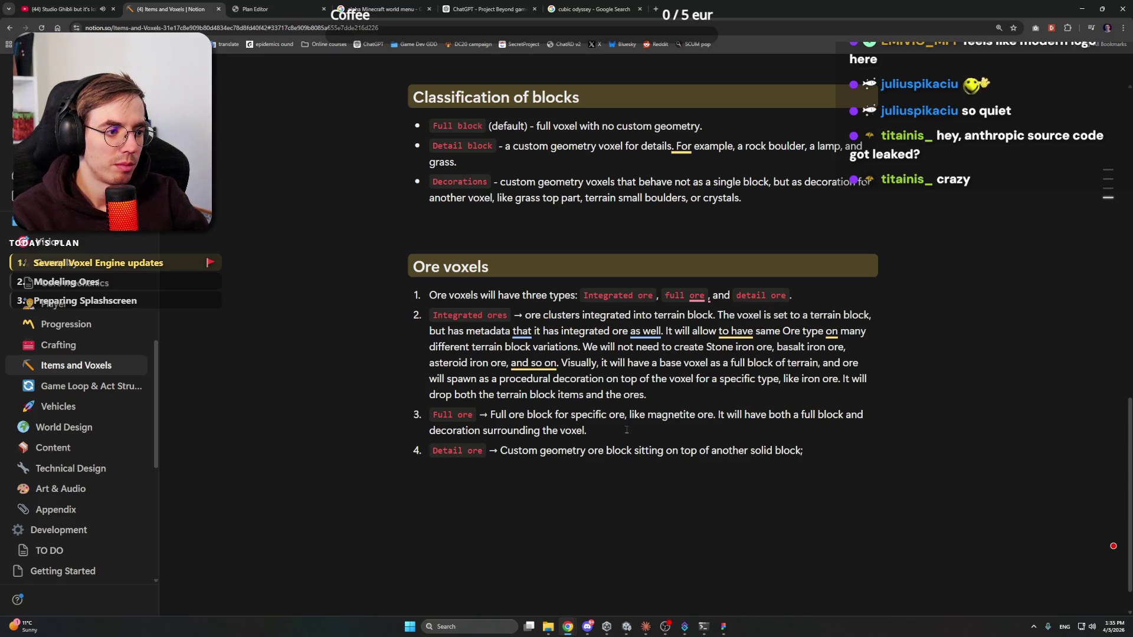
pyautogui.press('BackSpace')
pyautogui.press('BackSpace')
pyautogui.press('BackSpace')
pyautogui.write('ful')
pyautogui.press('BackSpace')
pyautogui.press('BackSpace')
pyautogui.press('BackSpace')
pyautogui.write('full block. Like a big boulder, or crystal c')
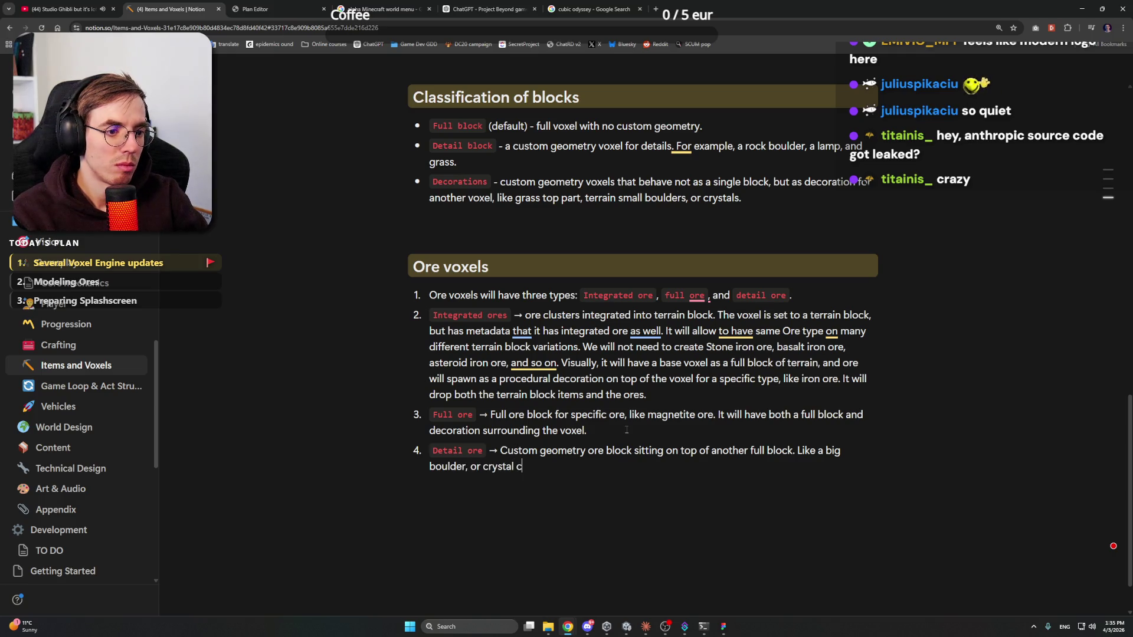
pyautogui.write('luster.')
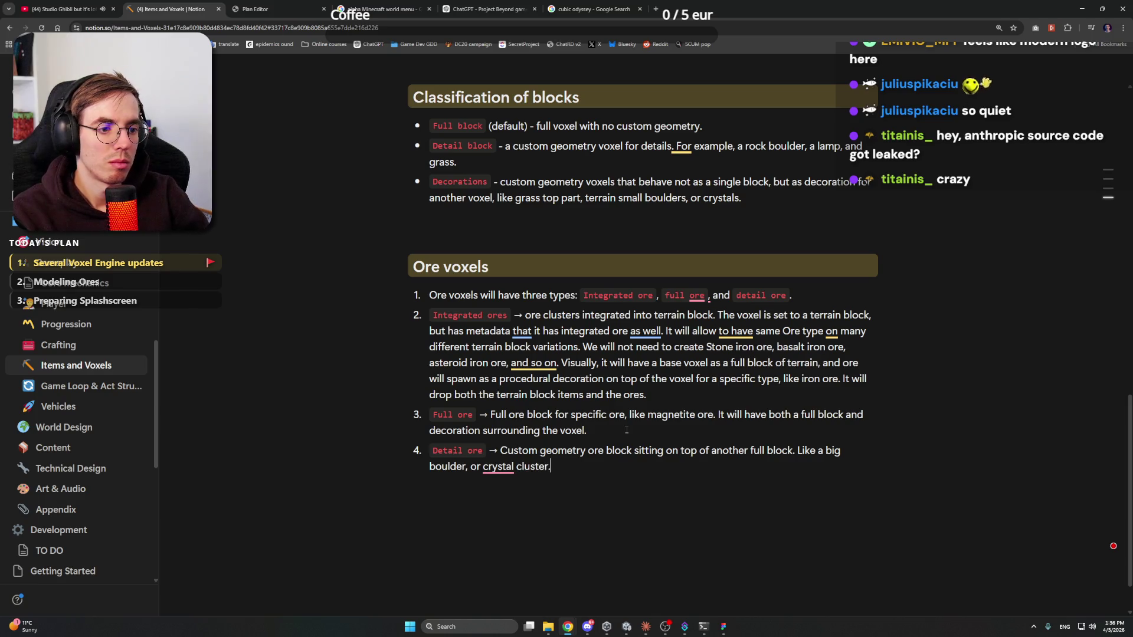
pyautogui.rightClick(447, 466)
# Accept the spelling fix dropping the comma after 'boulder' in the Detail ore line
pyautogui.click(455, 501)
pyautogui.click(555, 467)
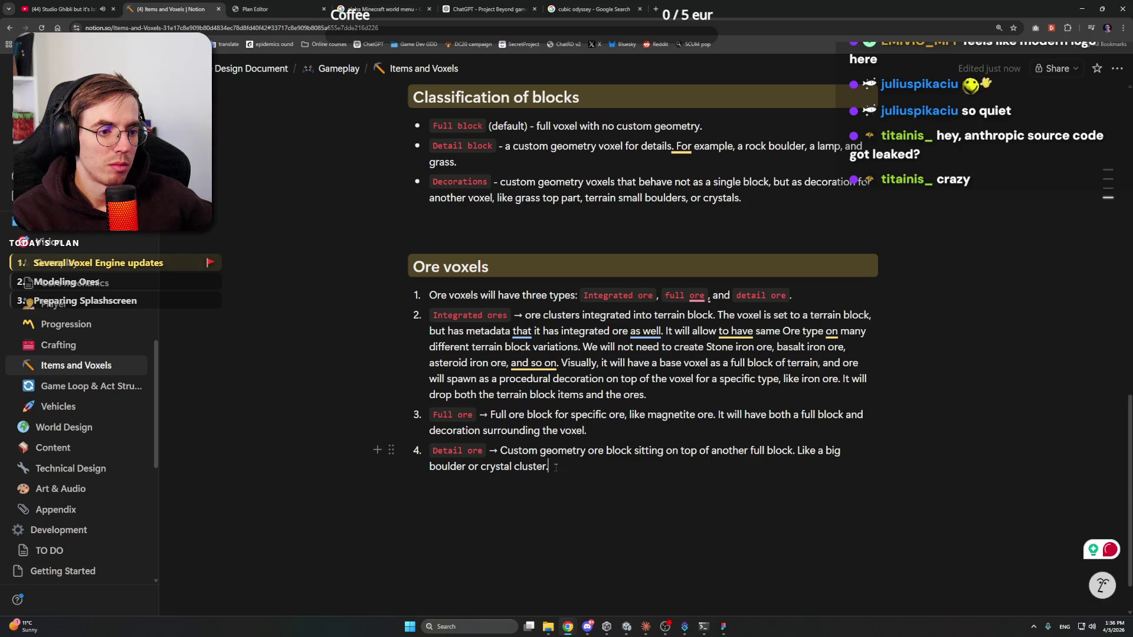
pyautogui.click(588, 626)
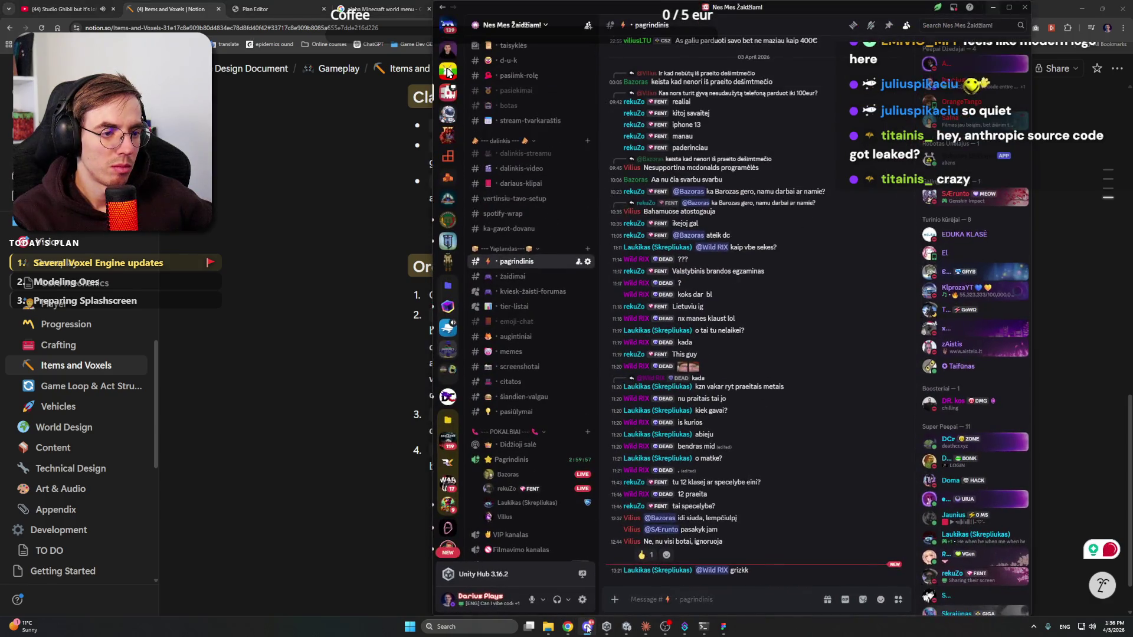
pyautogui.click(588, 626)
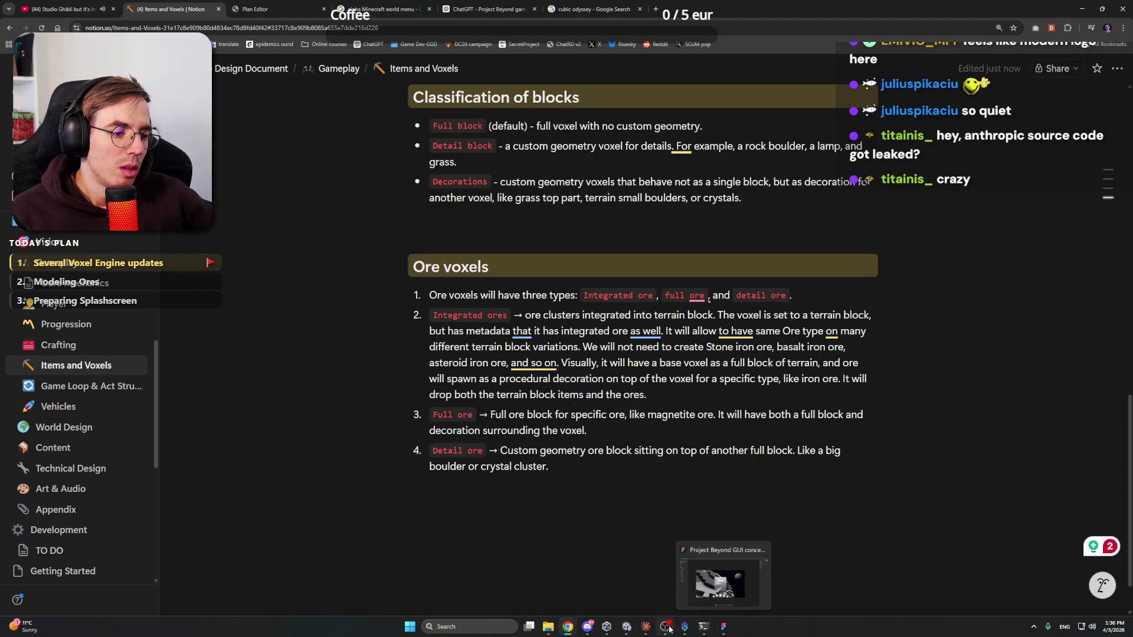
# Switch through Unity, Claude, Unity Hub and Discord, ending back on the Items and Voxels Notion page
pyautogui.click(635, 629)
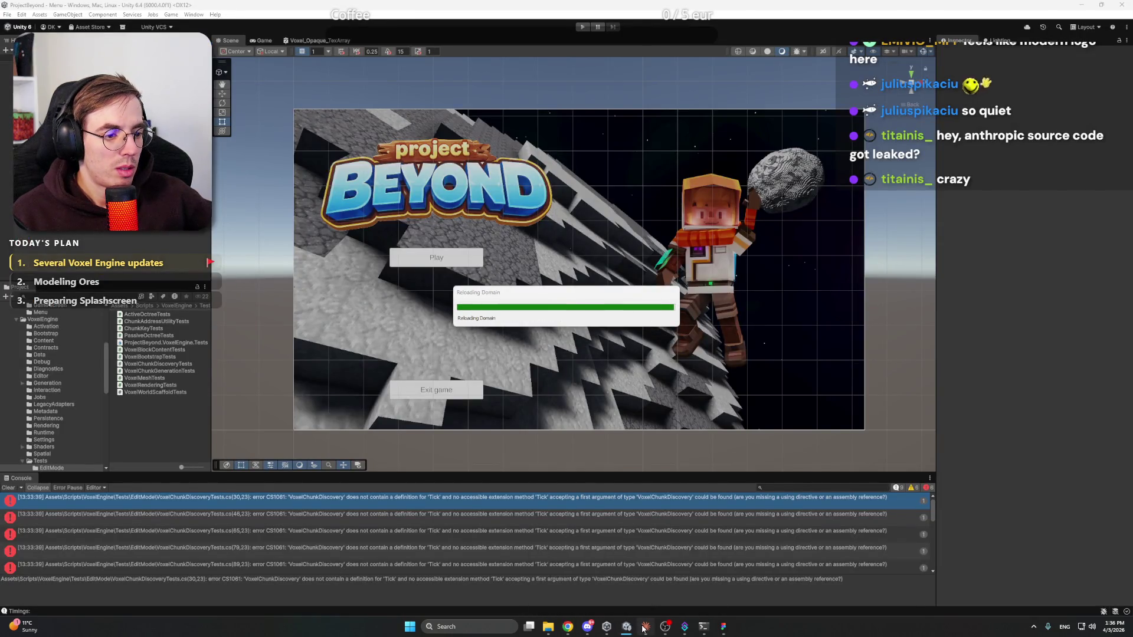
pyautogui.click(646, 629)
pyautogui.click(645, 629)
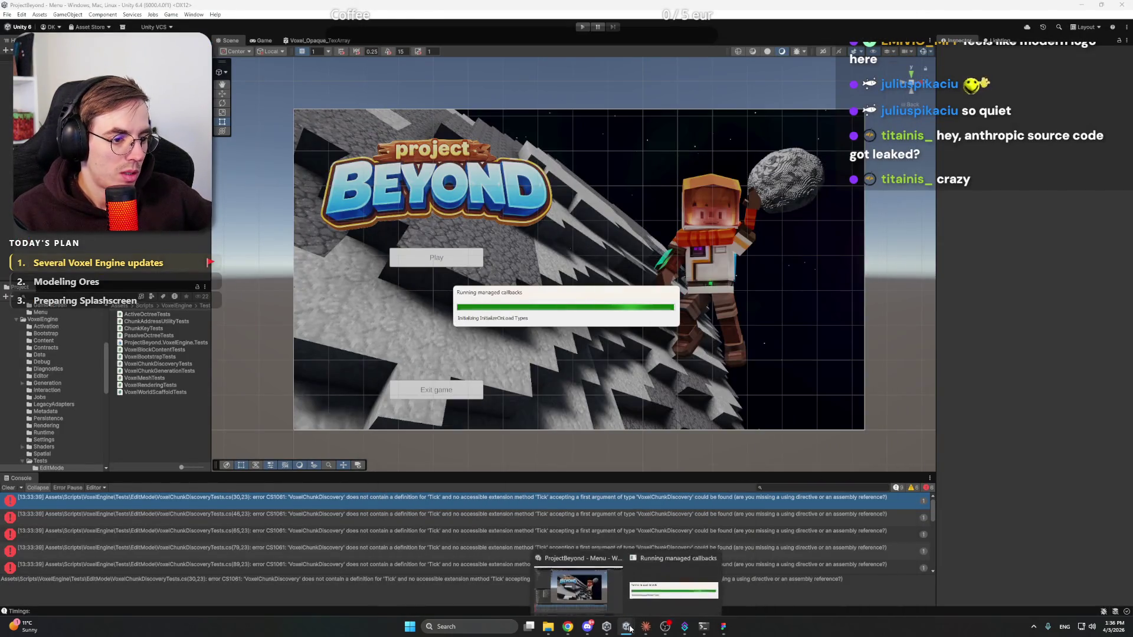
pyautogui.click(608, 628)
pyautogui.click(608, 629)
pyautogui.click(588, 629)
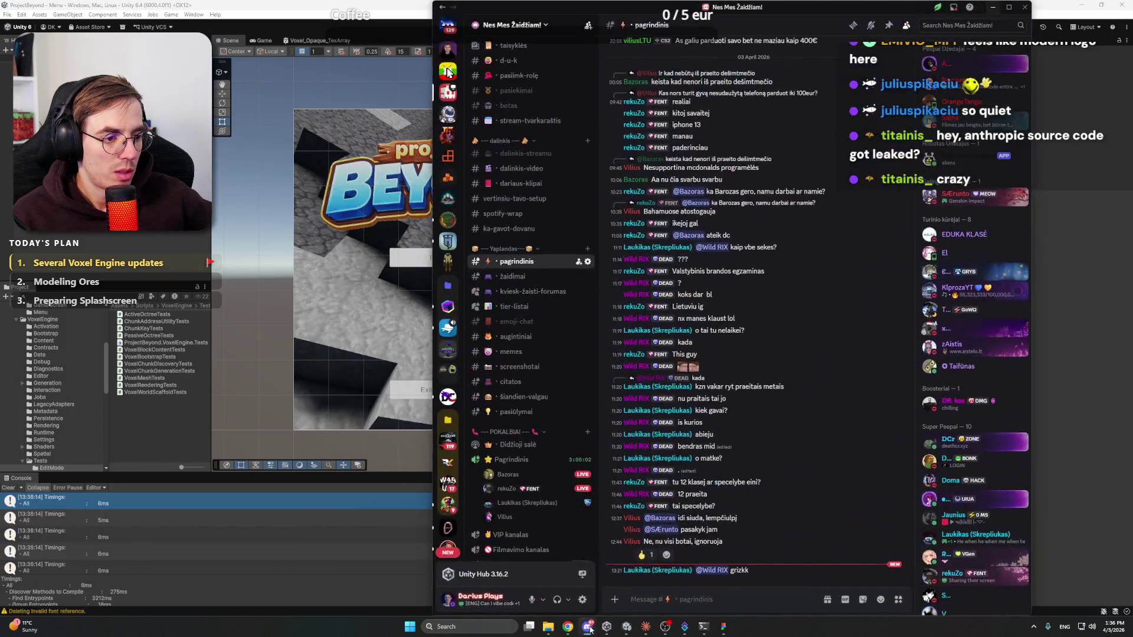
pyautogui.click(589, 629)
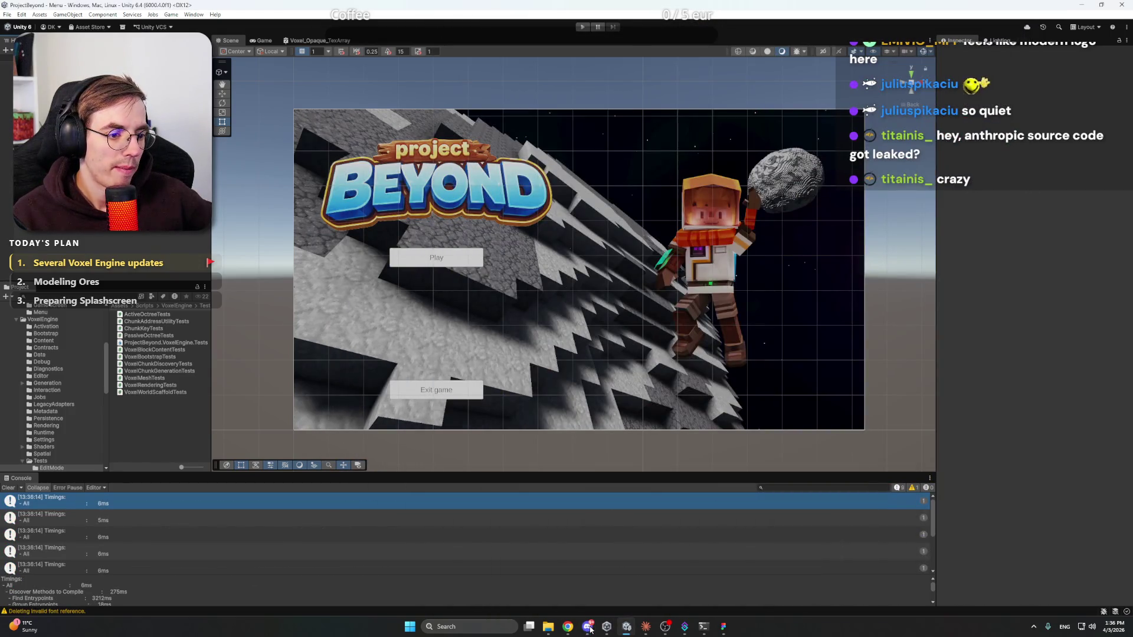
pyautogui.moveTo(568, 626)
pyautogui.click(571, 591)
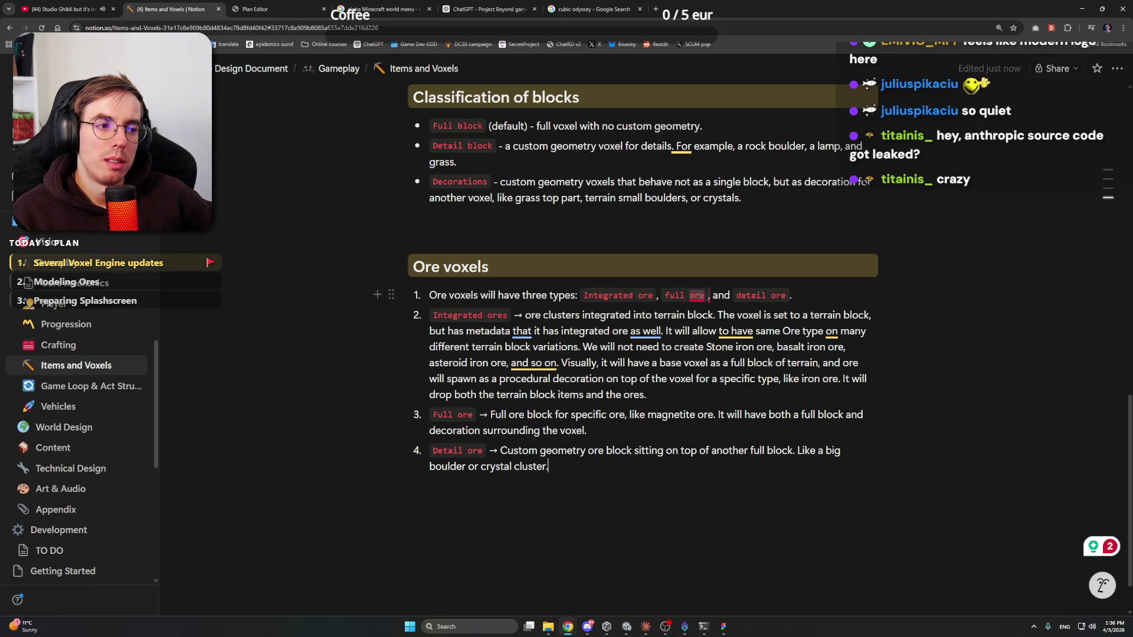
# Place the caret at the end of the first Ore voxels item listing the three ore types
pyautogui.click(793, 296)
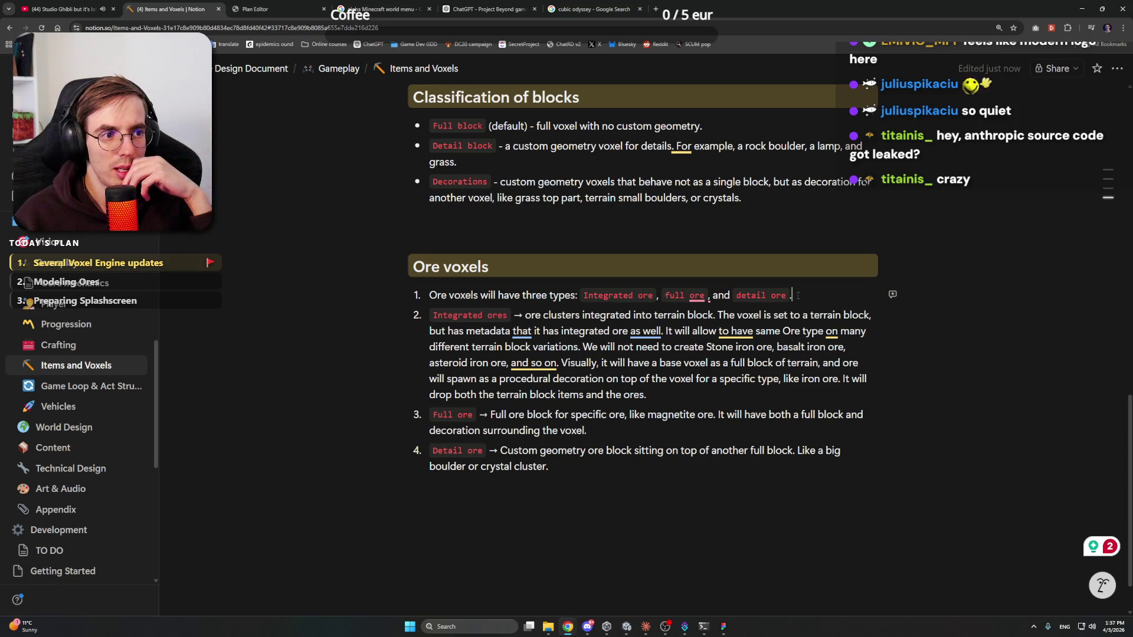
# Take the comma after 'full ore' in item 1 out of code formatting
pyautogui.moveTo(583, 295); pyautogui.dragTo(705, 295)
pyautogui.rightClick(651, 295)
pyautogui.click(659, 295)
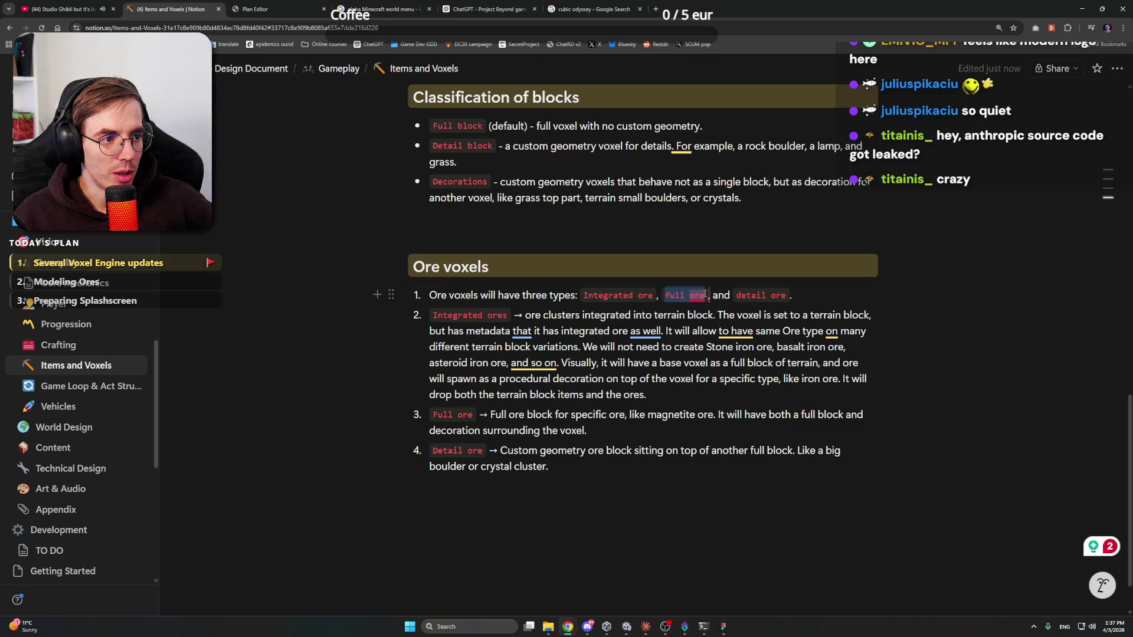
pyautogui.click(813, 295)
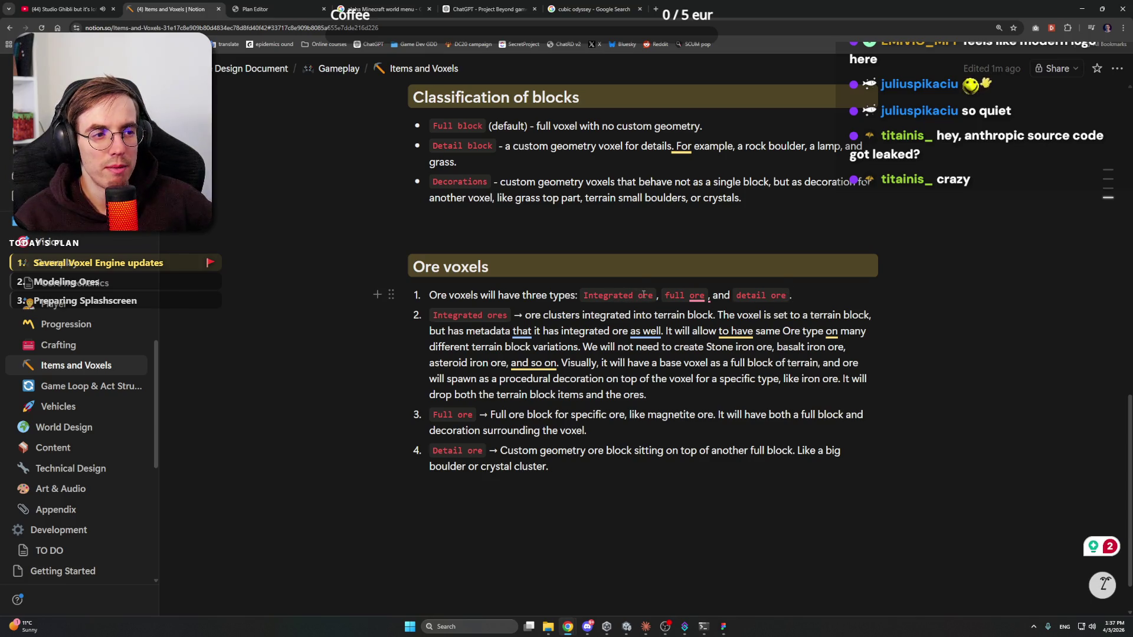
pyautogui.rightClick(696, 295)
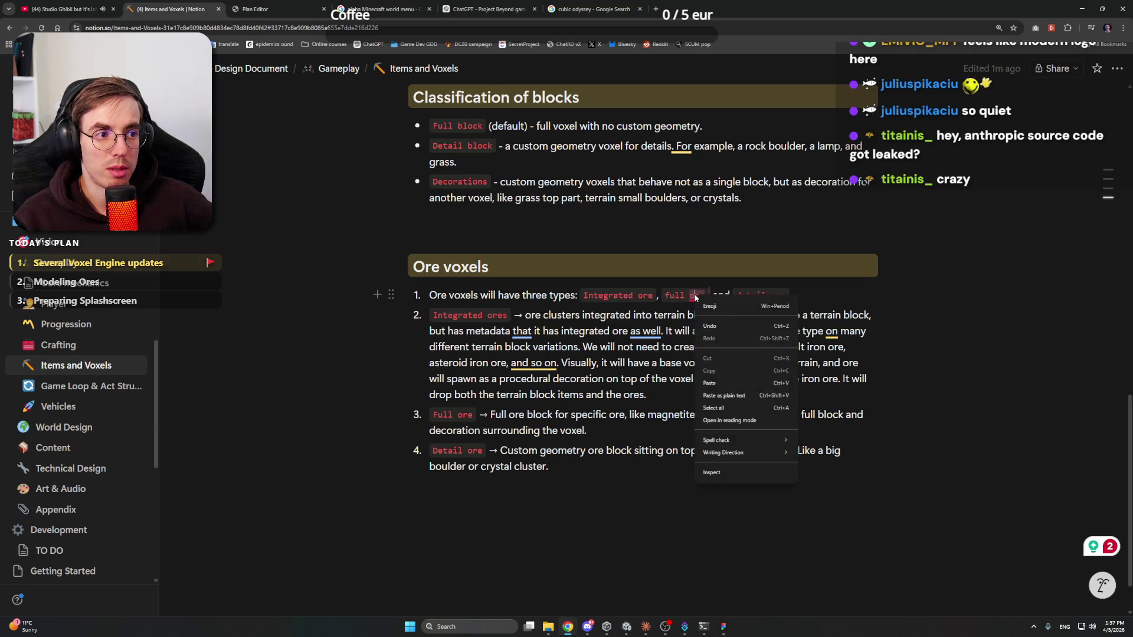
pyautogui.click(832, 295)
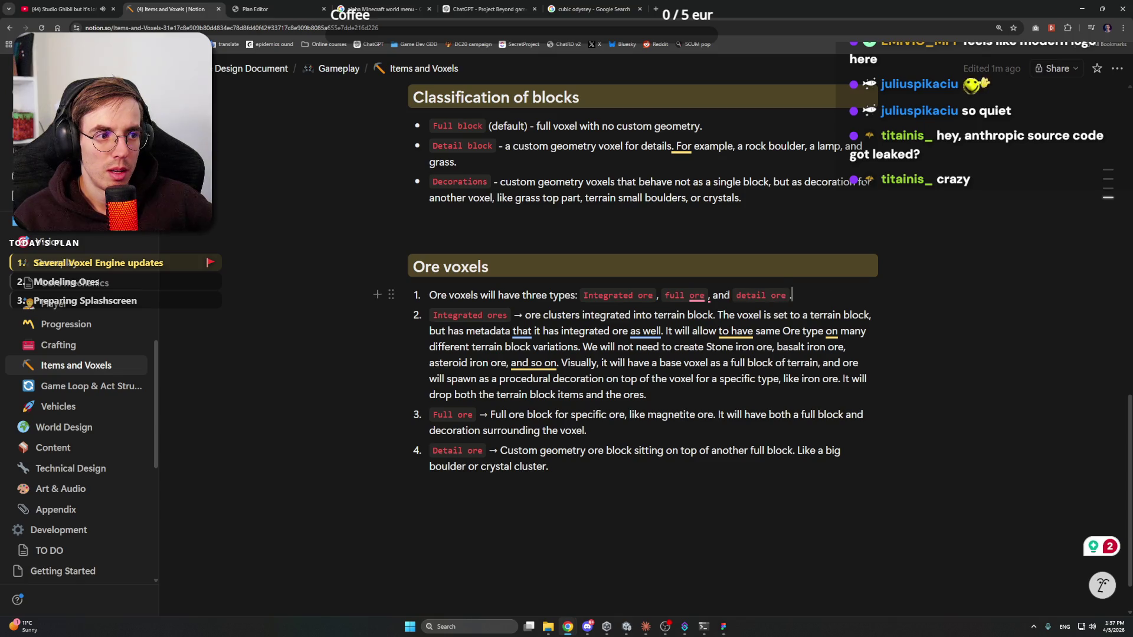
pyautogui.press('Left')
pyautogui.press('Left')
pyautogui.press('Left')
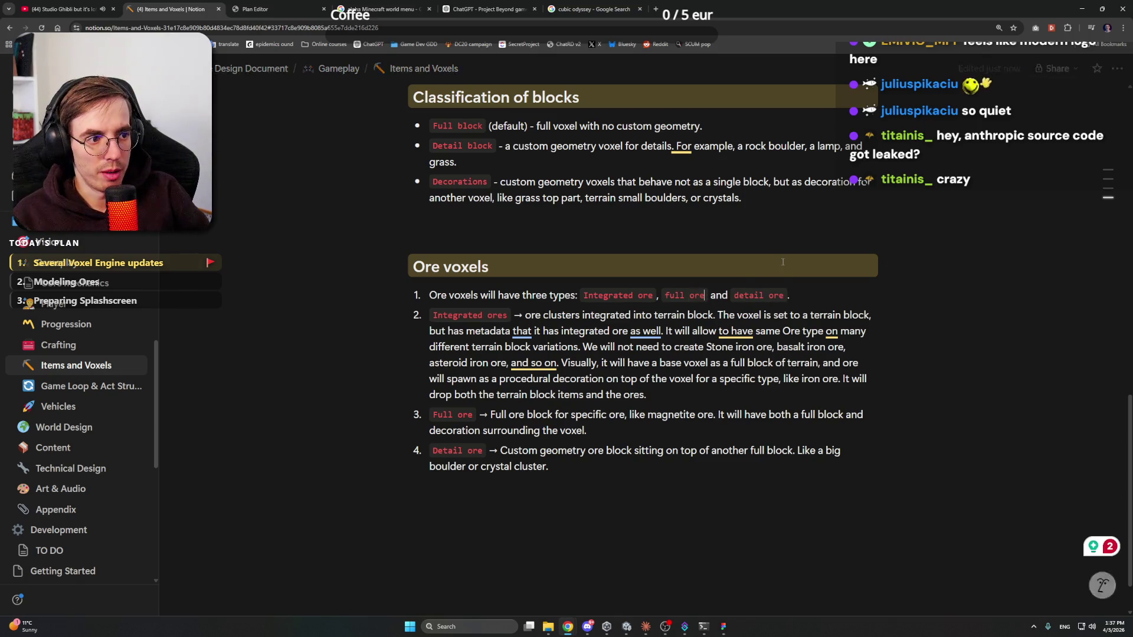
pyautogui.hotkey('shift', 'Left')
pyautogui.hotkey('ctrl', 'e')
pyautogui.press('Left')
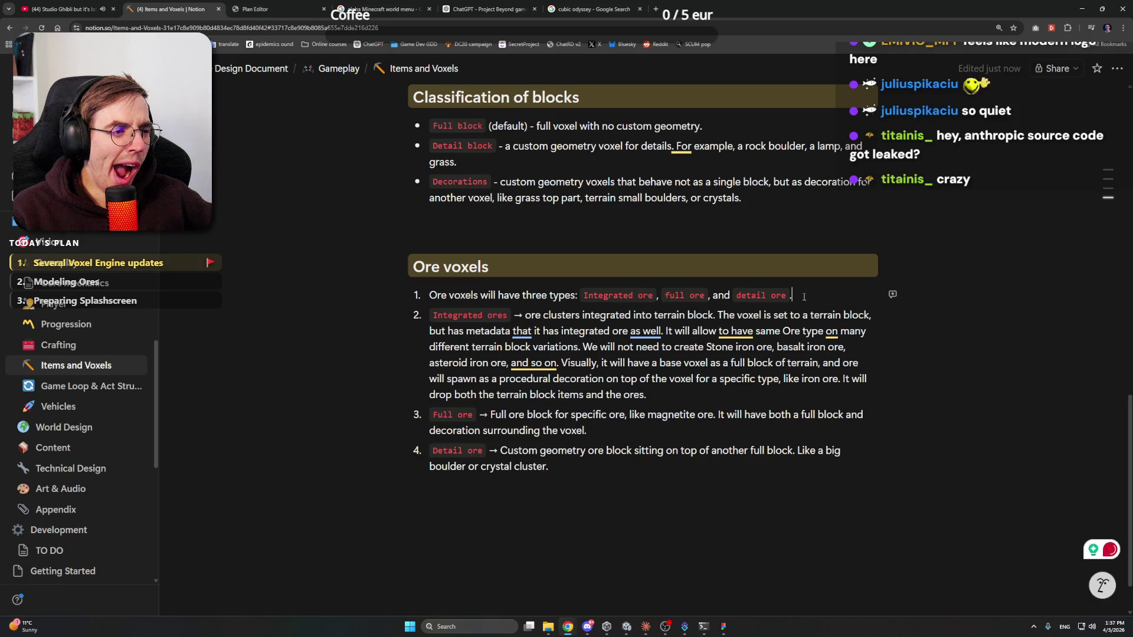
# Leave the caret at the end of the Detail ore item, then switch via Claude to the Unity editor
pyautogui.click(671, 466)
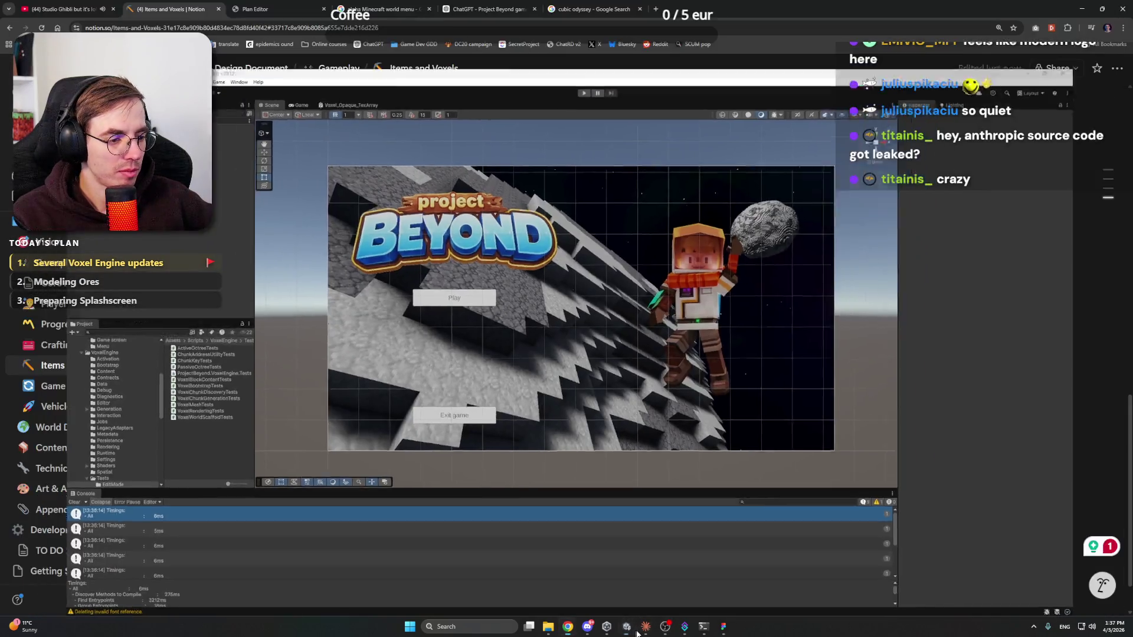
pyautogui.click(645, 626)
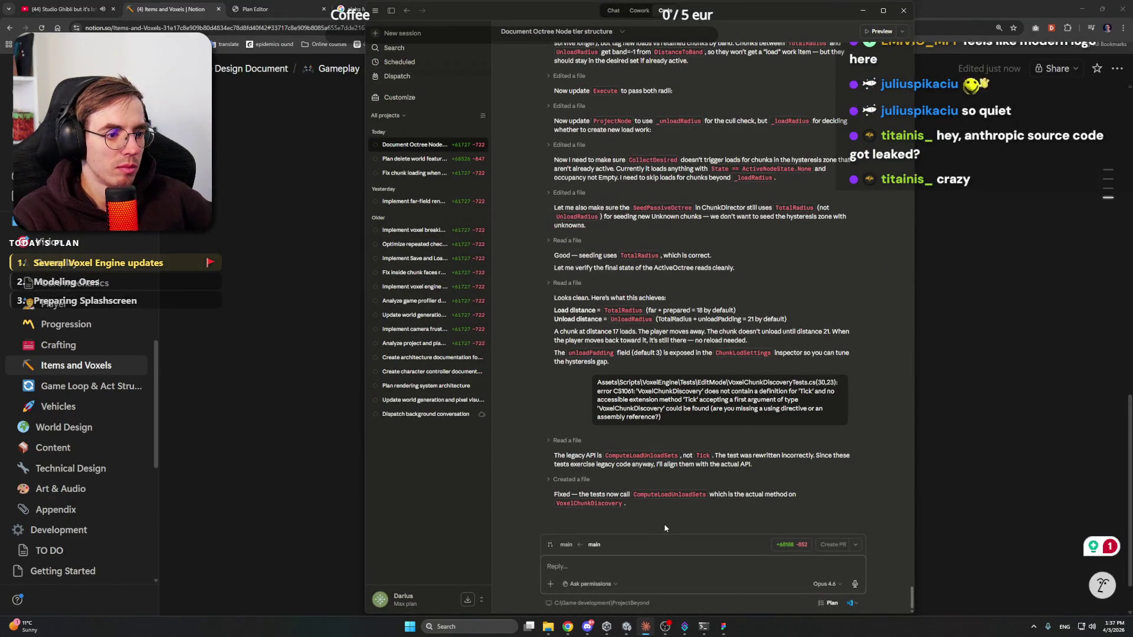
pyautogui.click(626, 627)
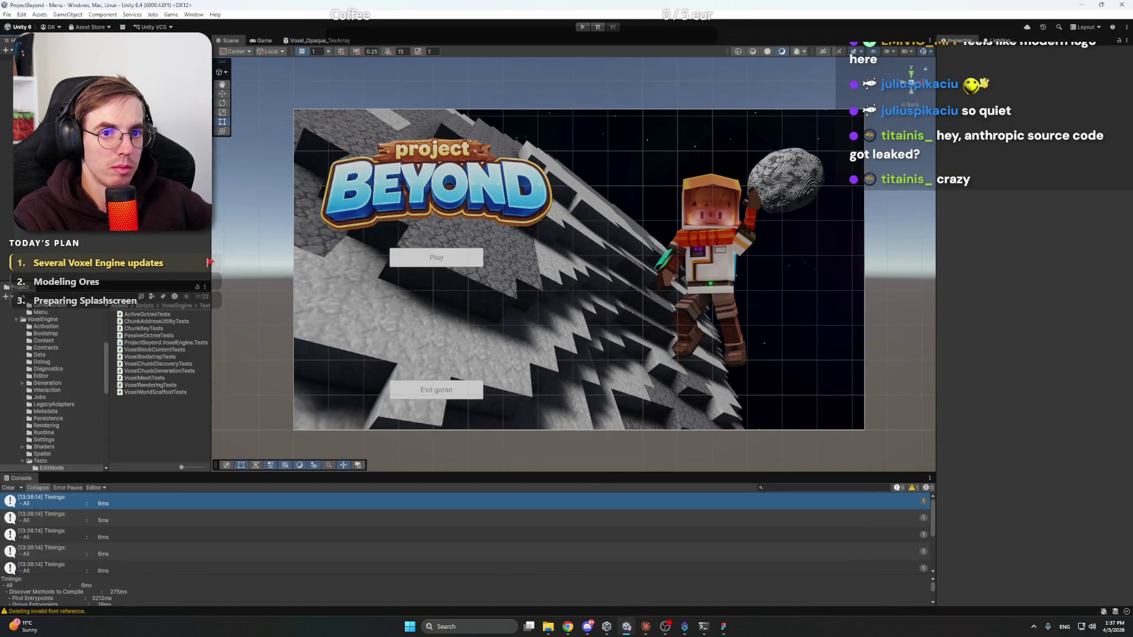
# Browse the Settings folders, inspecting the ChunkLodSettings script and the PlayerActivatorSettings asset
pyautogui.click(52, 441)
pyautogui.click(157, 316)
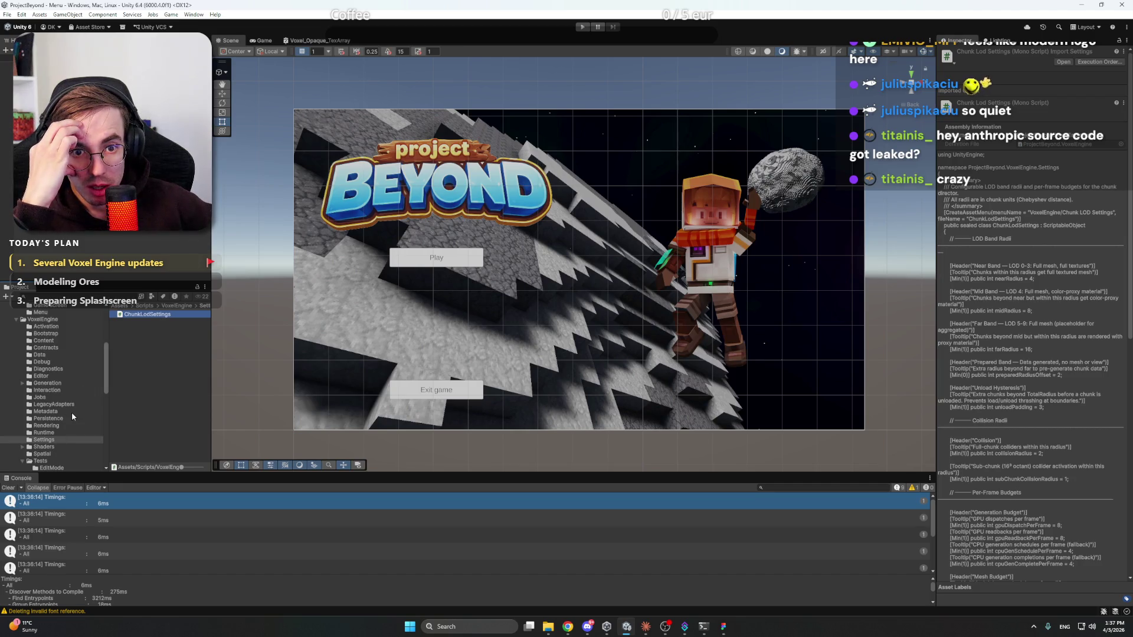
pyautogui.click(17, 320)
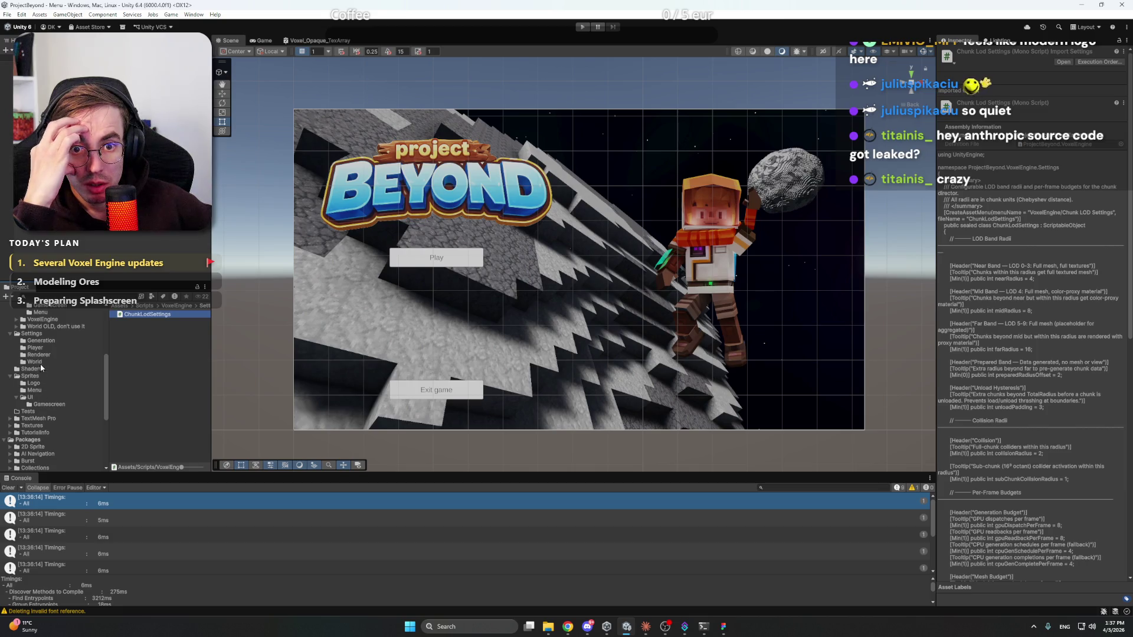
pyautogui.click(50, 335)
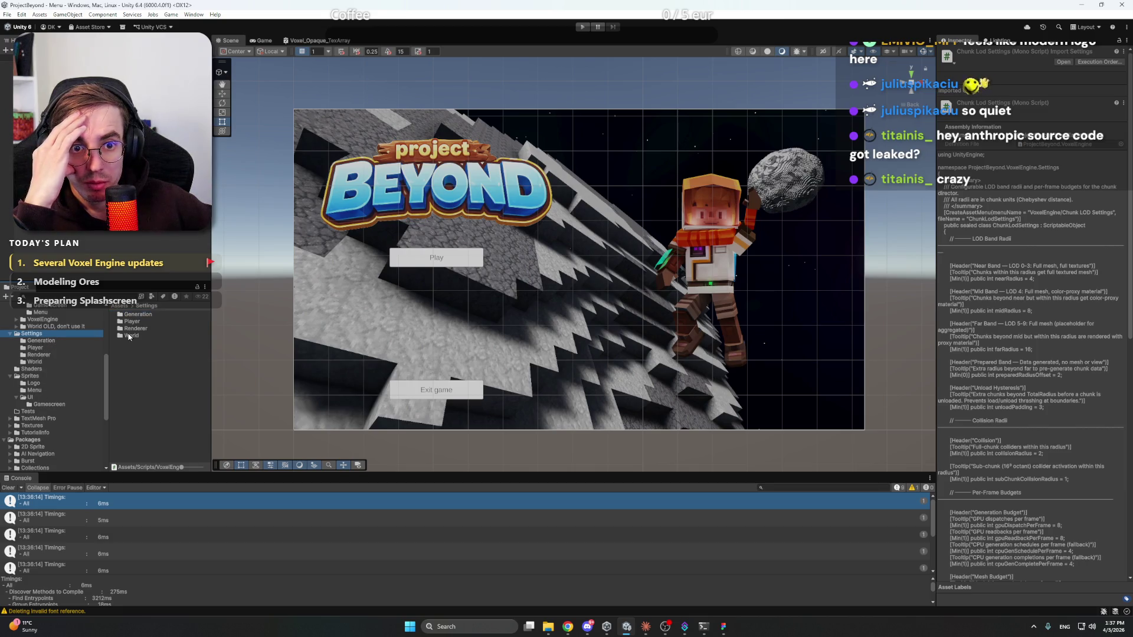
pyautogui.click(49, 341)
pyautogui.click(48, 347)
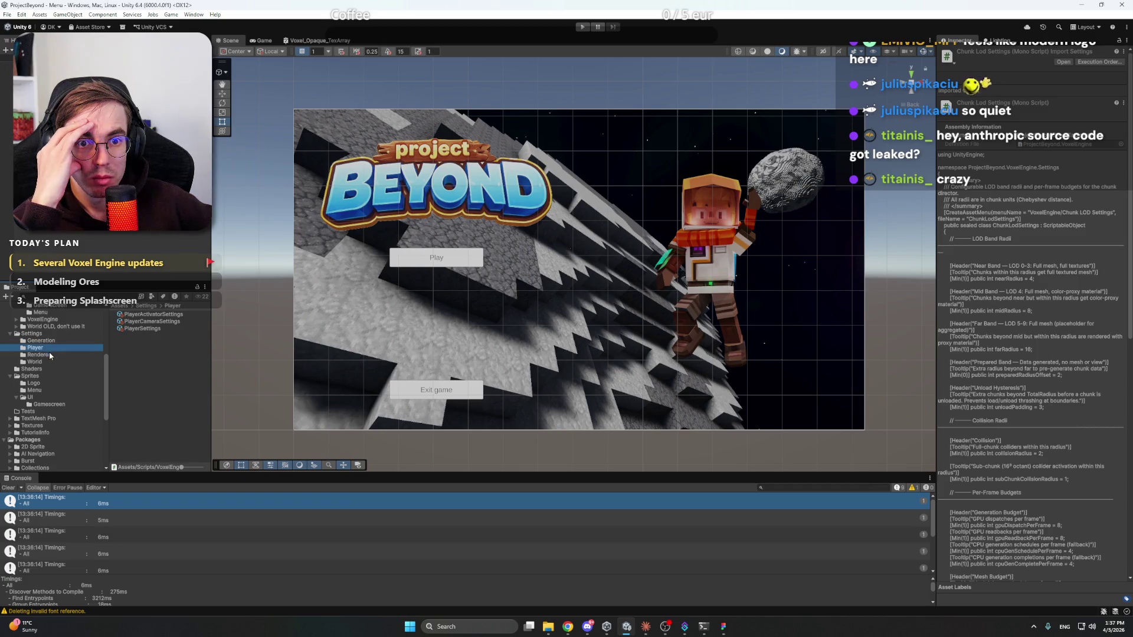
pyautogui.click(136, 316)
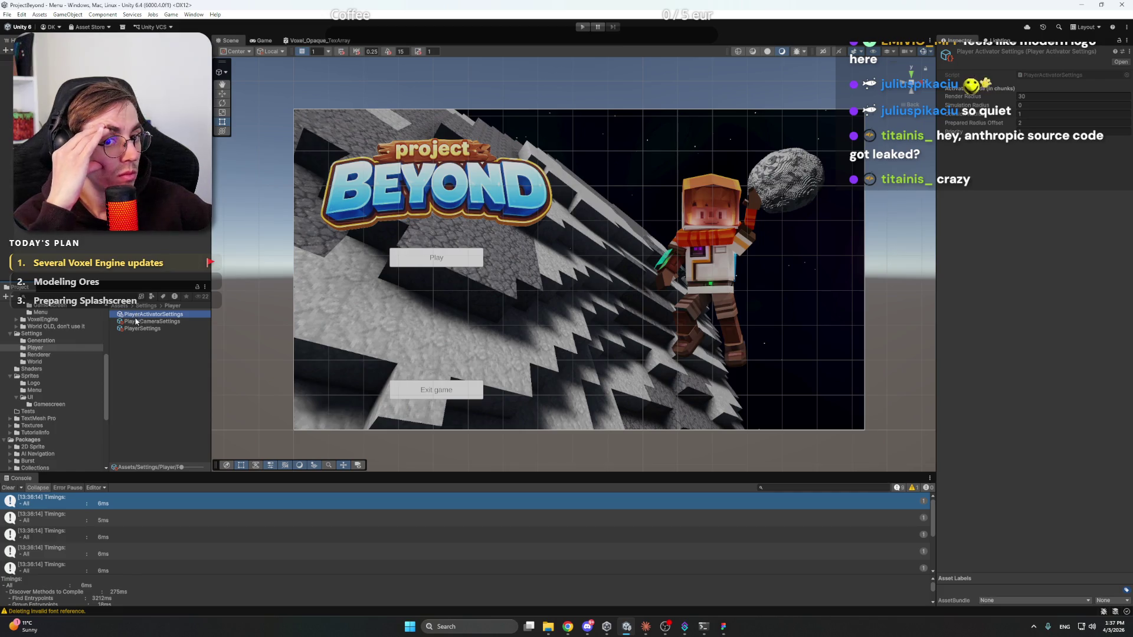
# In Assets/Settings/World, set ChunkLodSettings' Prepared Radius Offset to 4
pyautogui.click(51, 361)
pyautogui.click(137, 314)
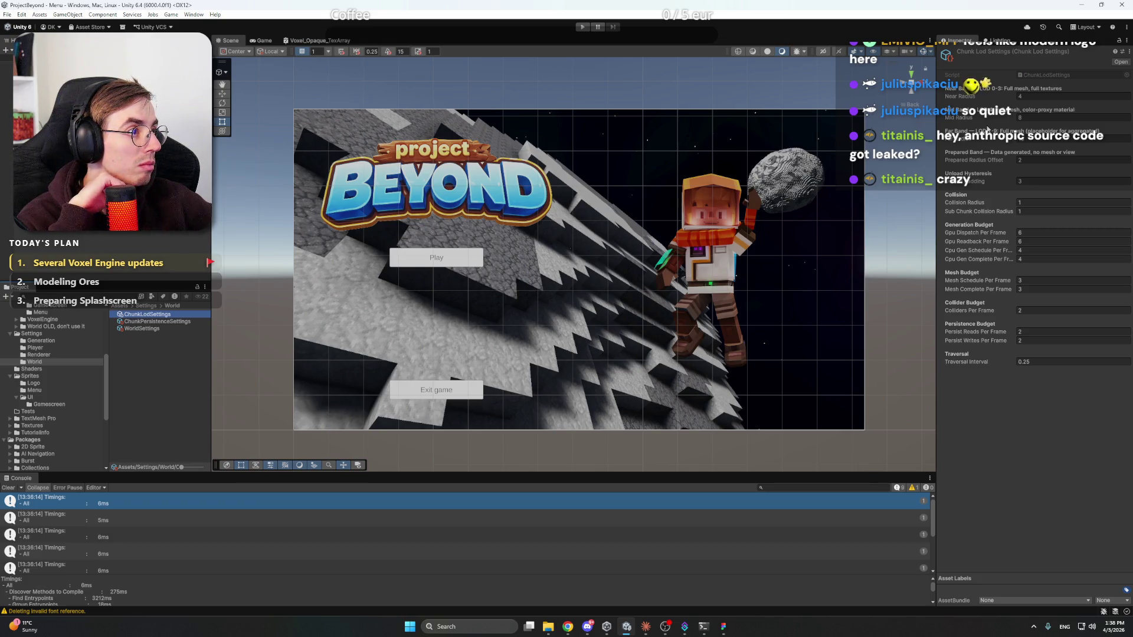
pyautogui.click(1027, 159)
pyautogui.write('4')
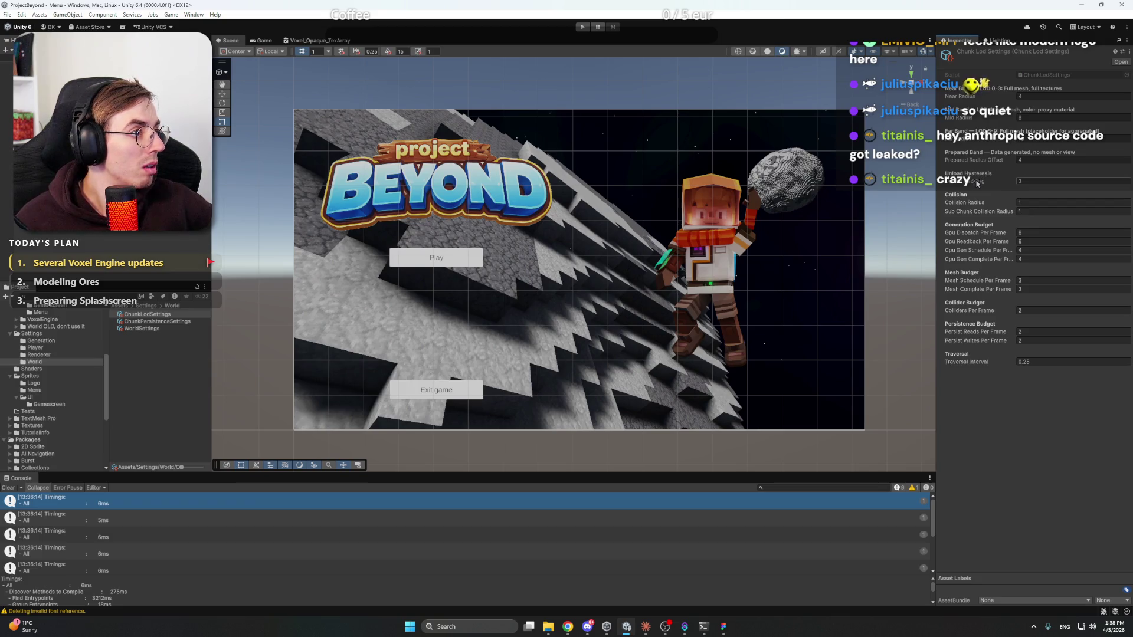
pyautogui.moveTo(976, 184)
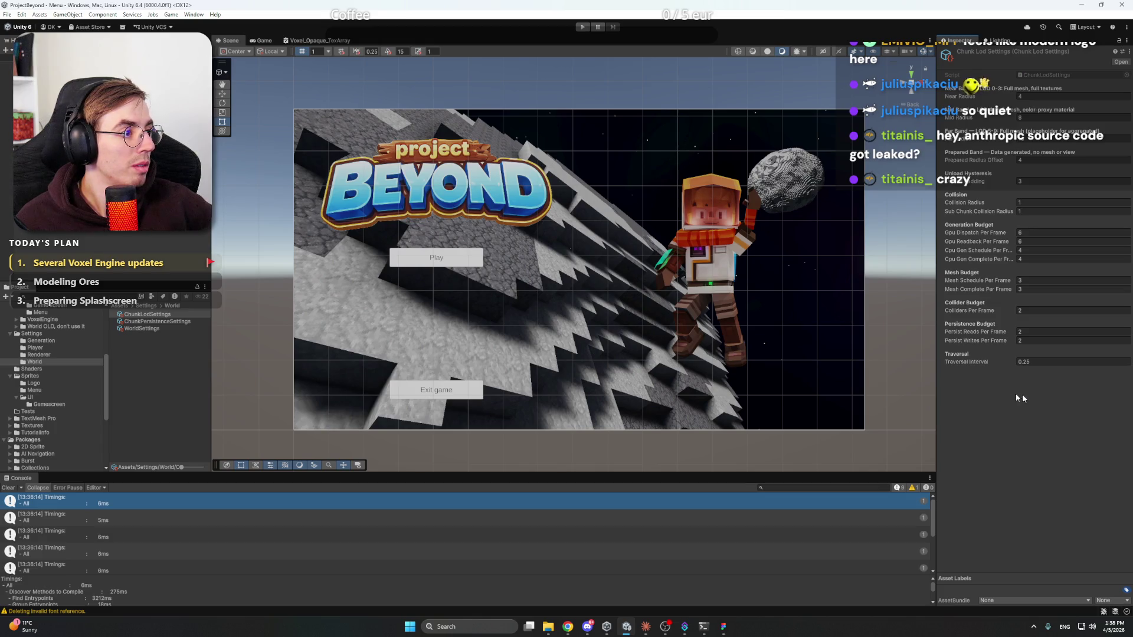
pyautogui.click(897, 254)
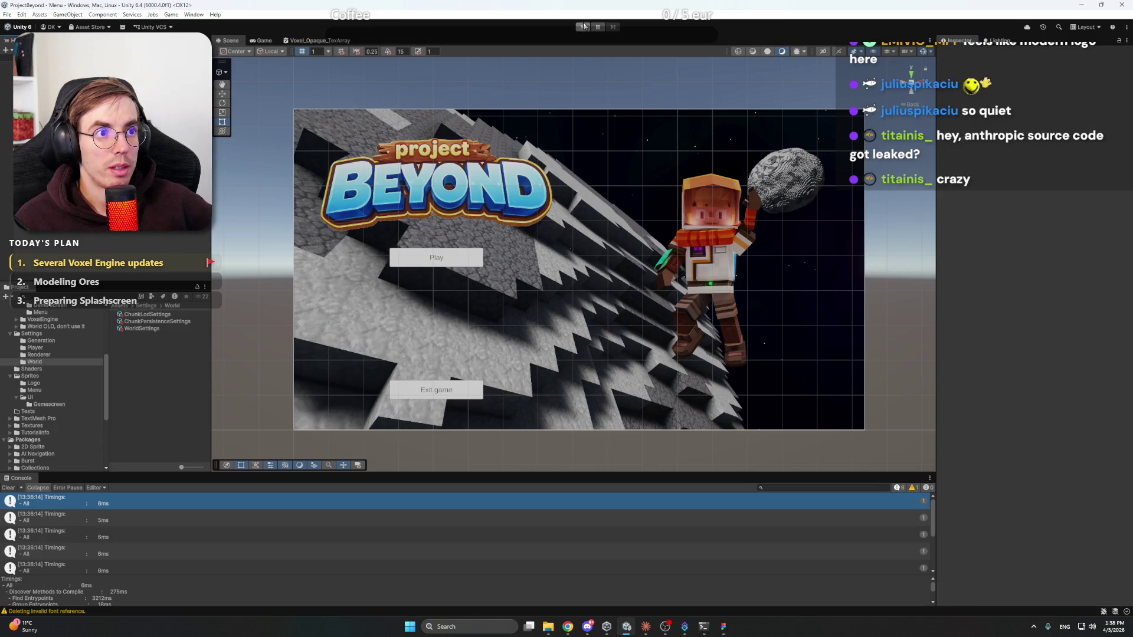
# Run the game in Play mode, delete the World1 save and start a new world in an empty slot
pyautogui.click(583, 27)
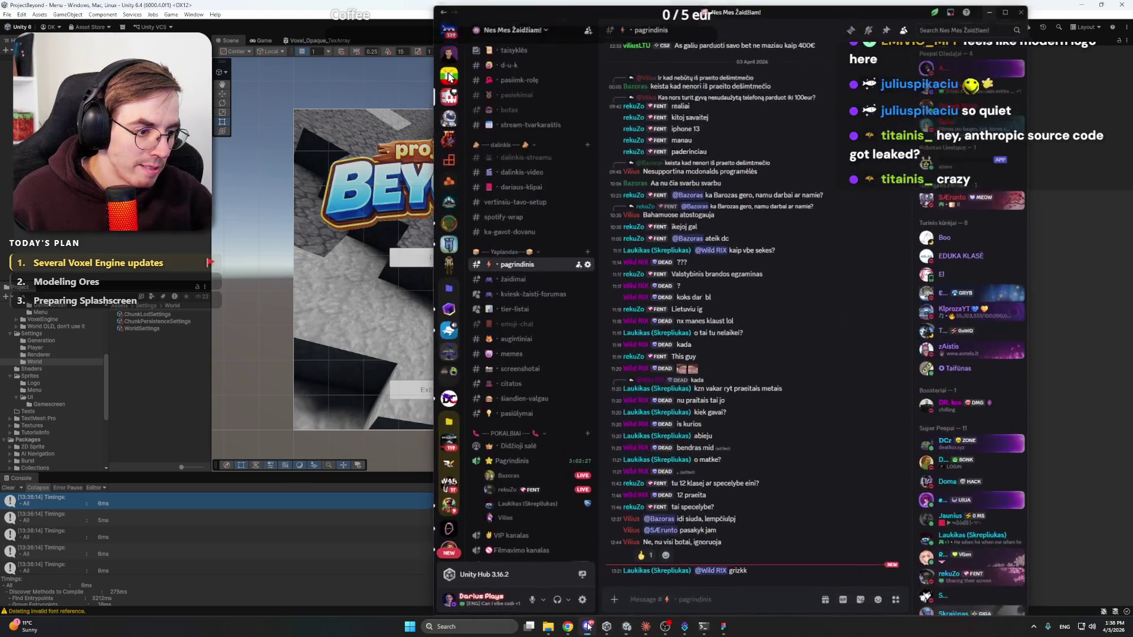
pyautogui.click(587, 627)
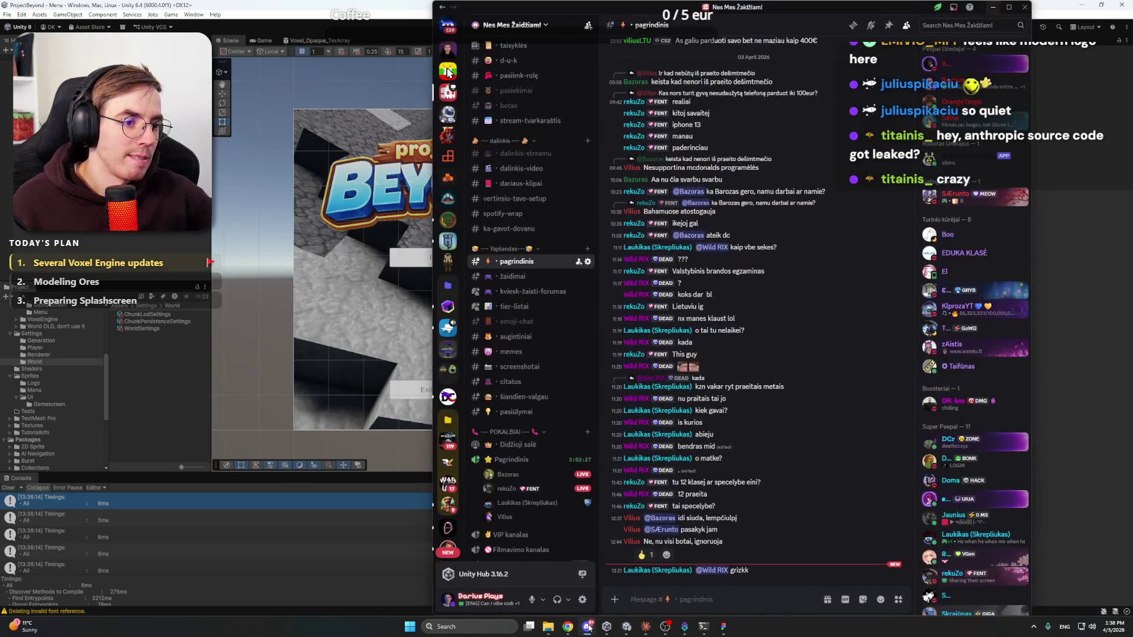
pyautogui.click(588, 627)
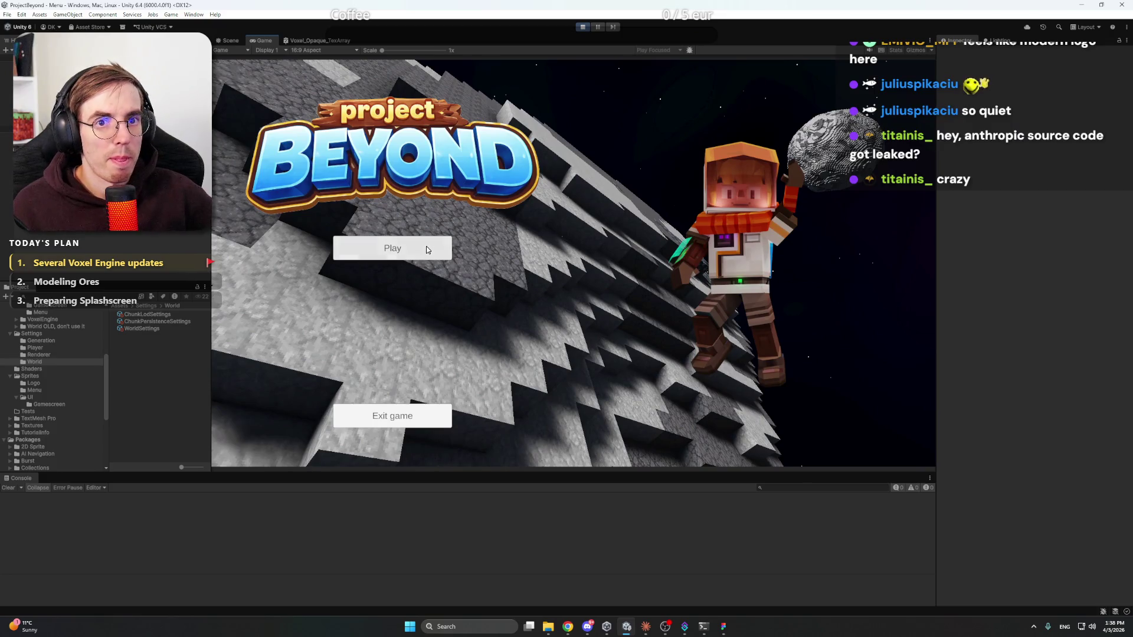
pyautogui.click(427, 249)
pyautogui.click(405, 398)
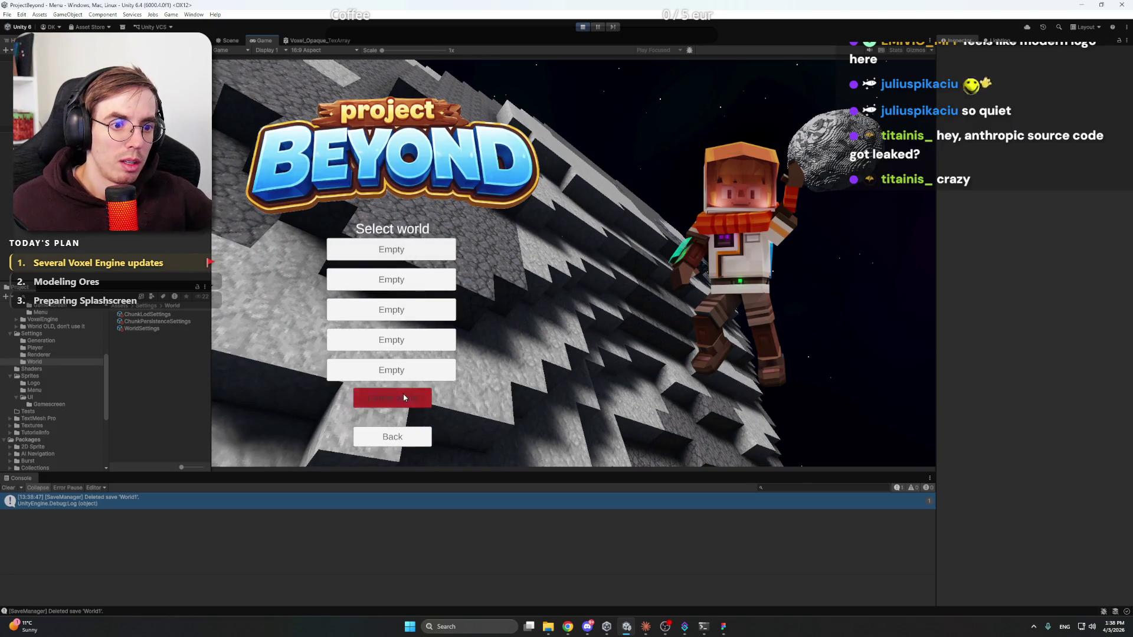
pyautogui.click(439, 249)
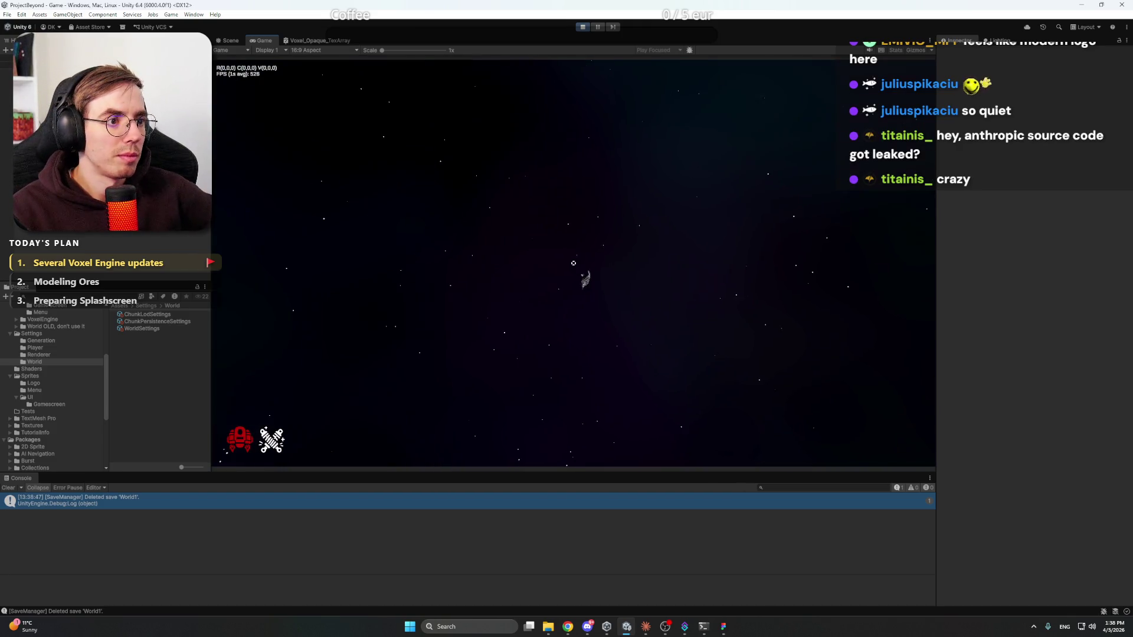
# Turn on the chunk stats and wireframes and fly to the asteroid's broken edge
pyautogui.press('F3')
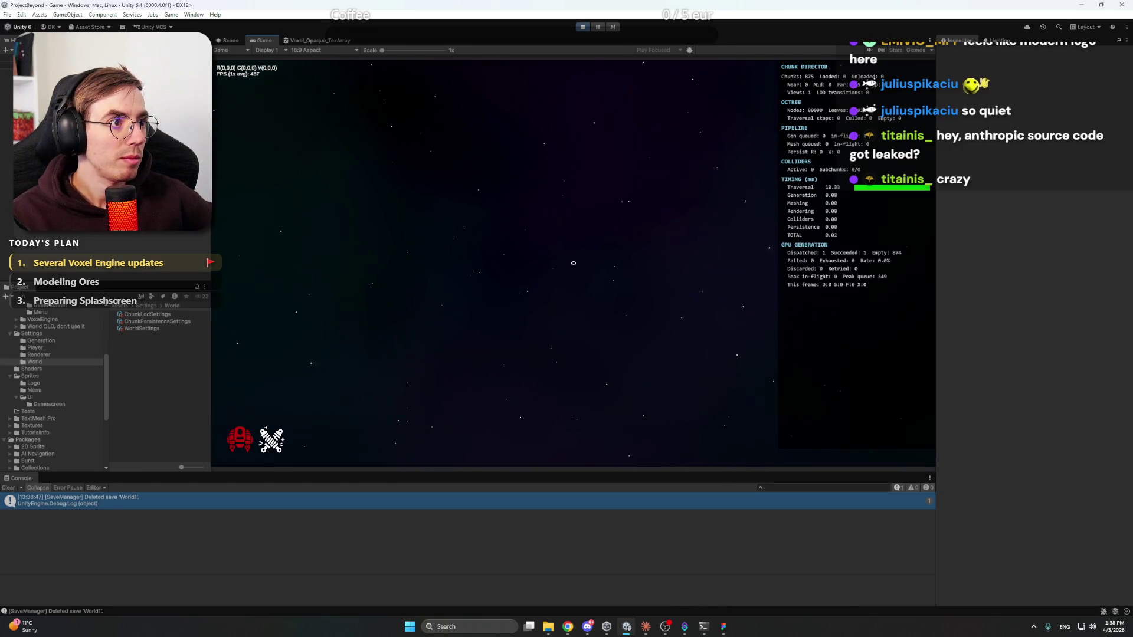
pyautogui.press('F4')
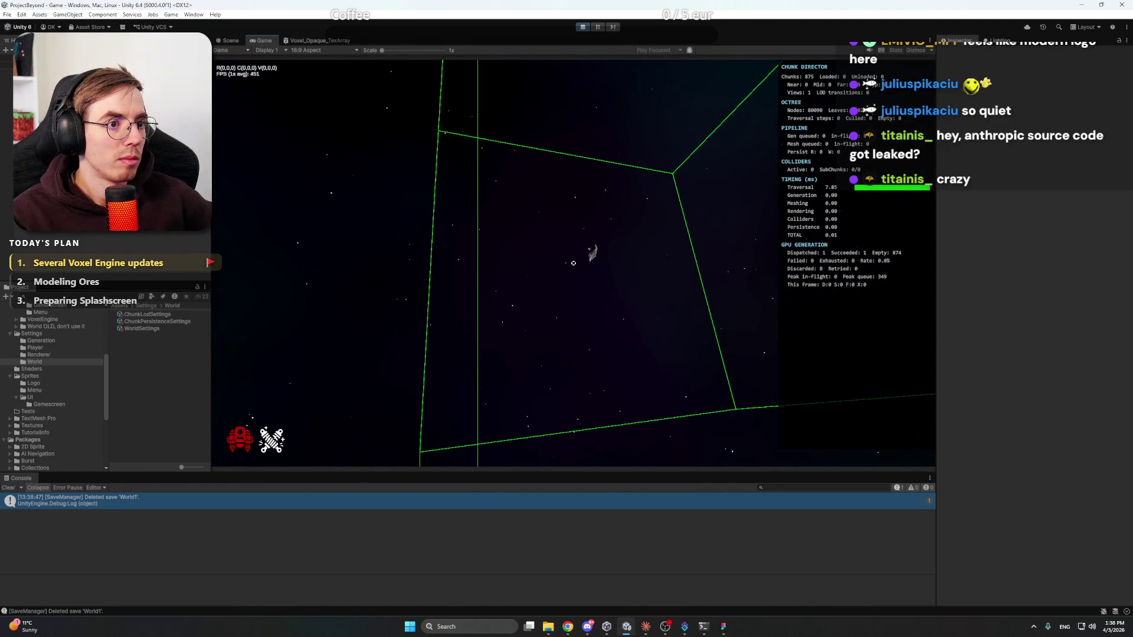
pyautogui.press('w')
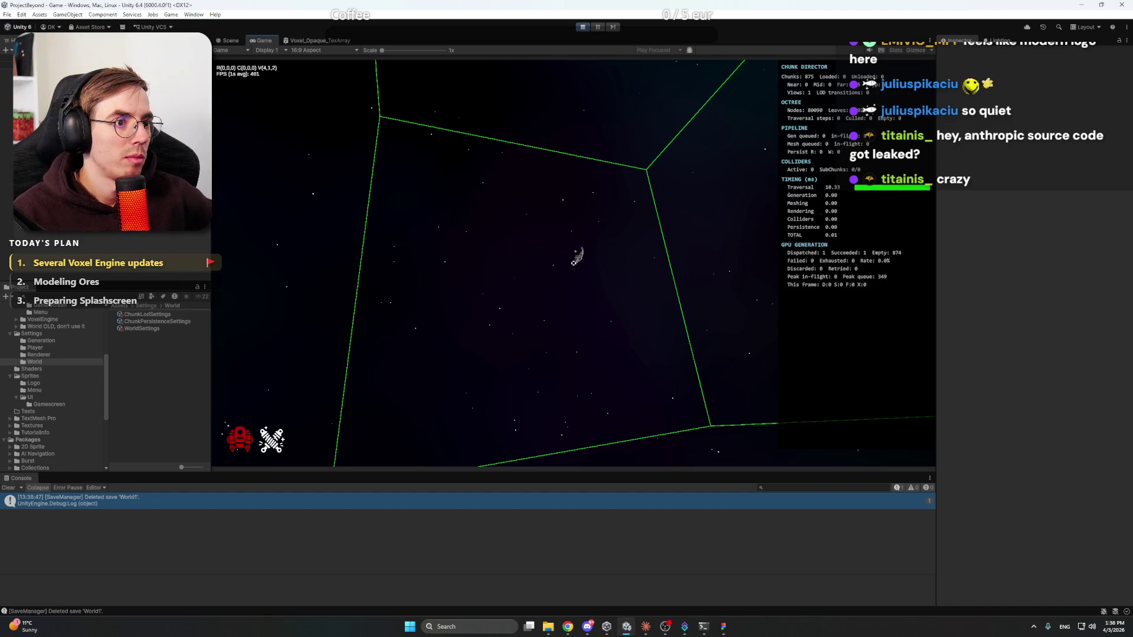
pyautogui.press('w')
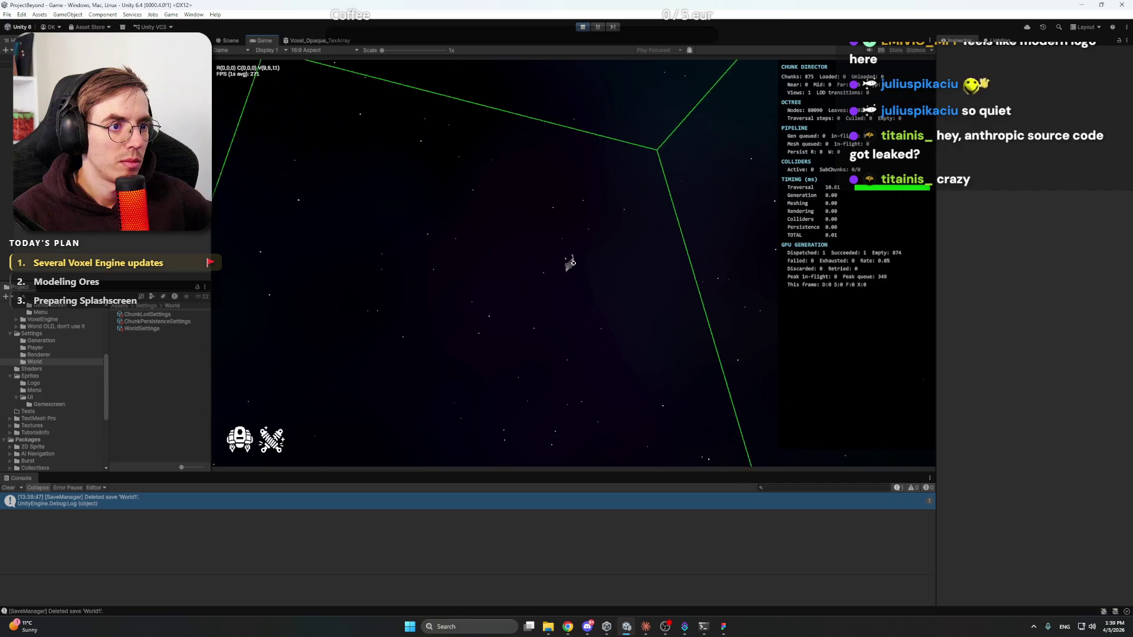
pyautogui.press('w')
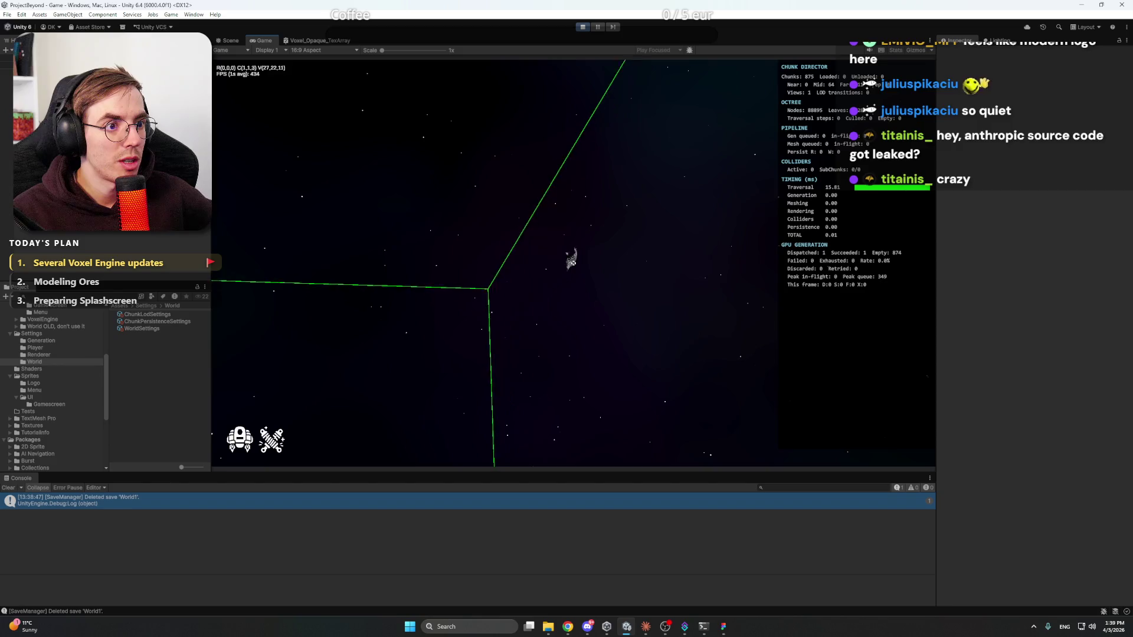
pyautogui.press('w')
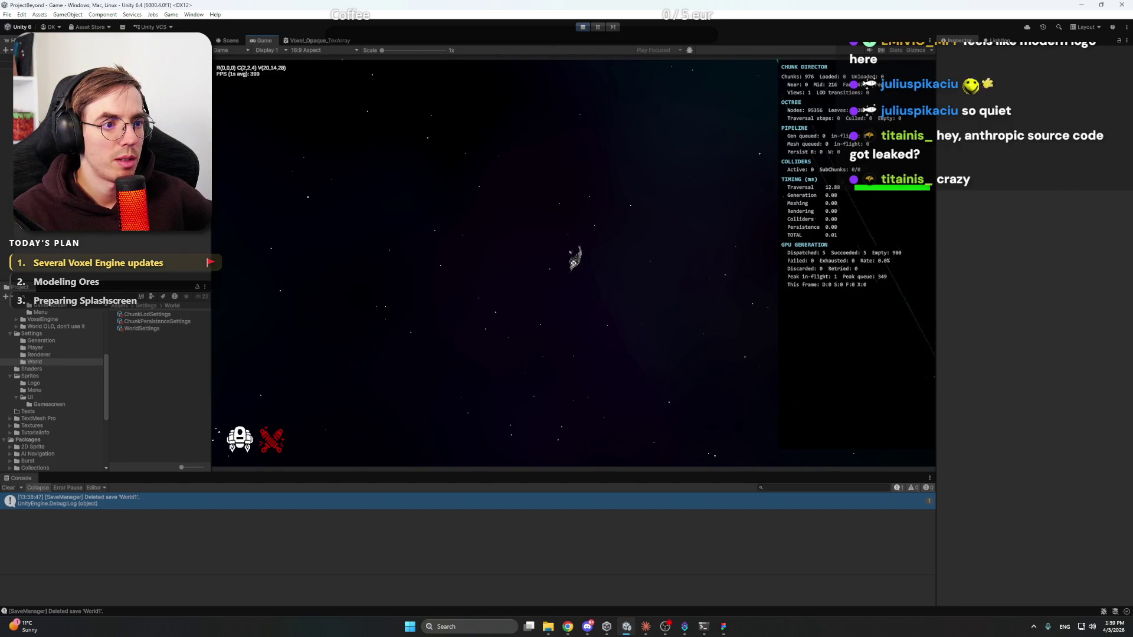
pyautogui.press('w')
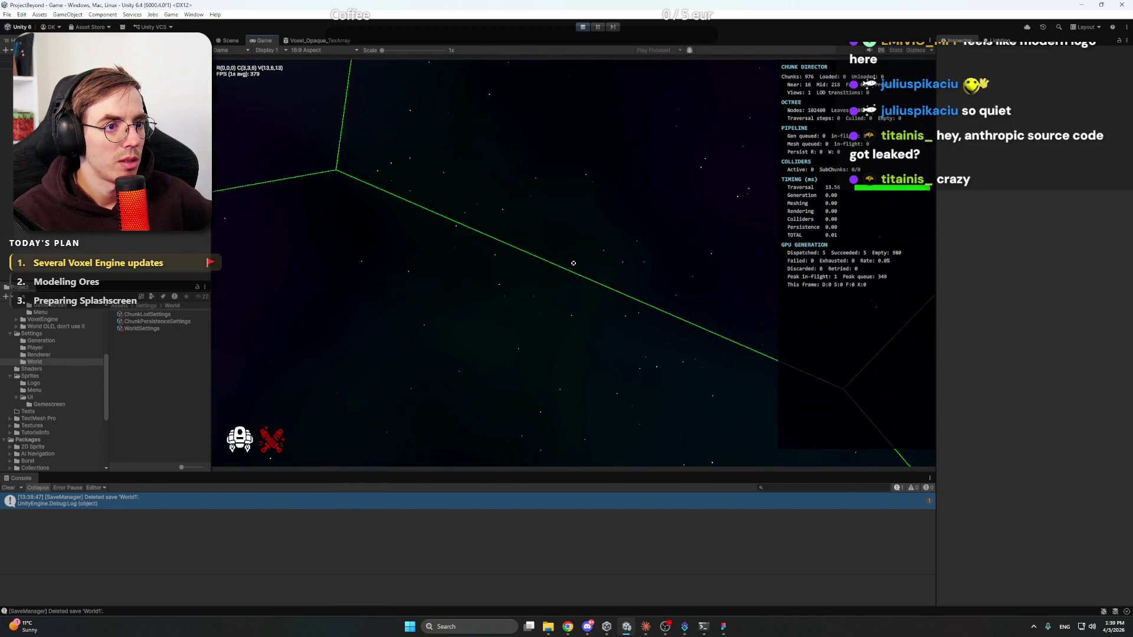
pyautogui.press('w')
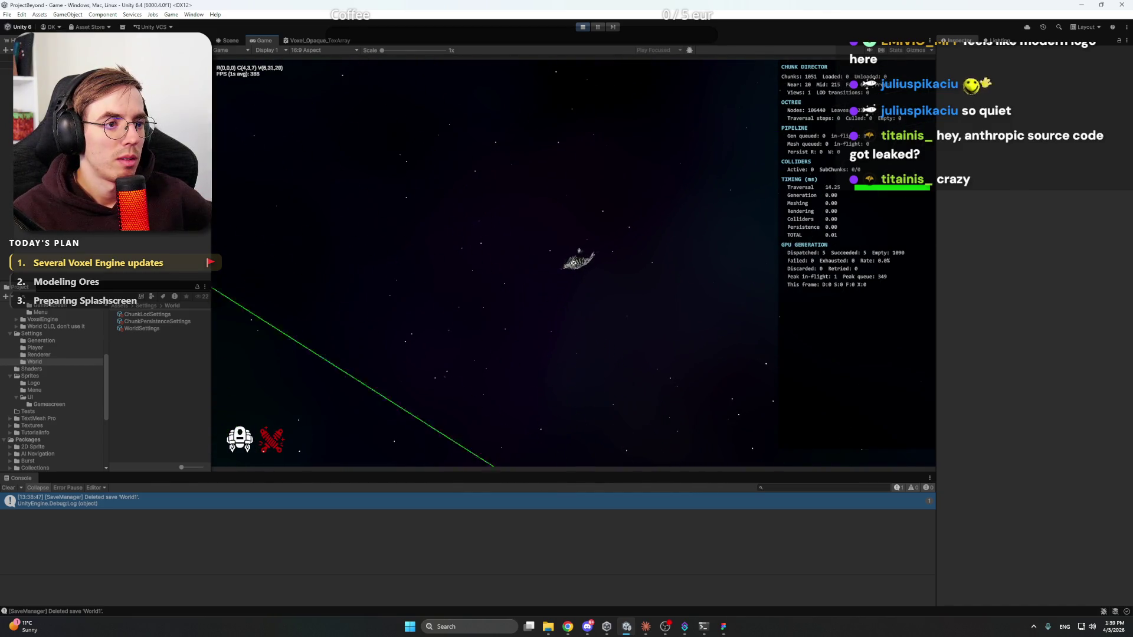
pyautogui.press('w')
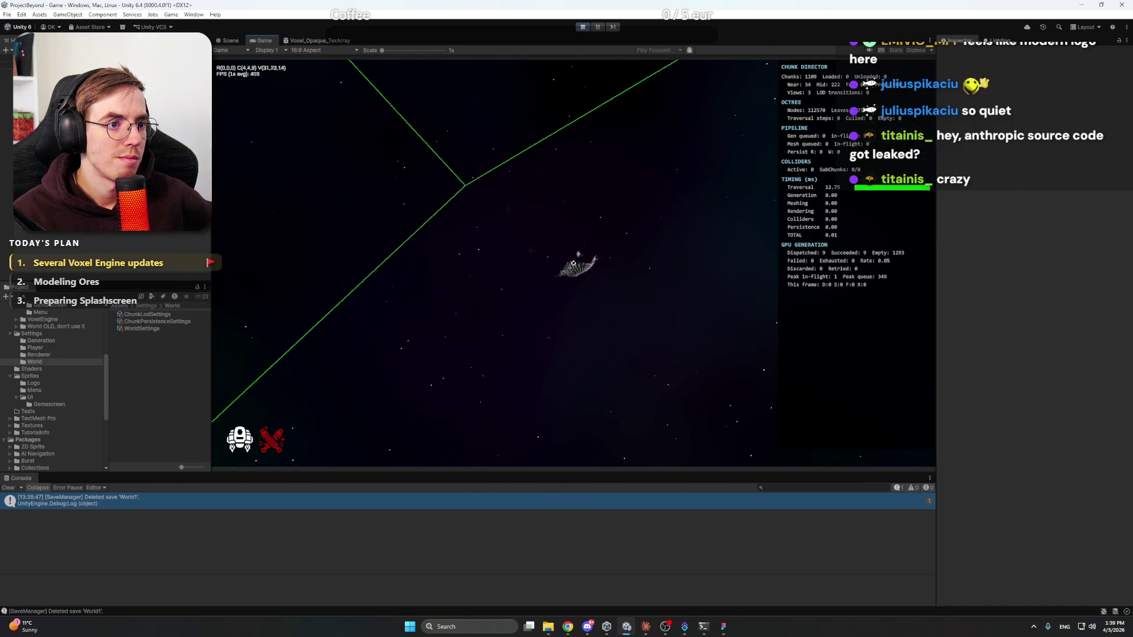
pyautogui.press('w')
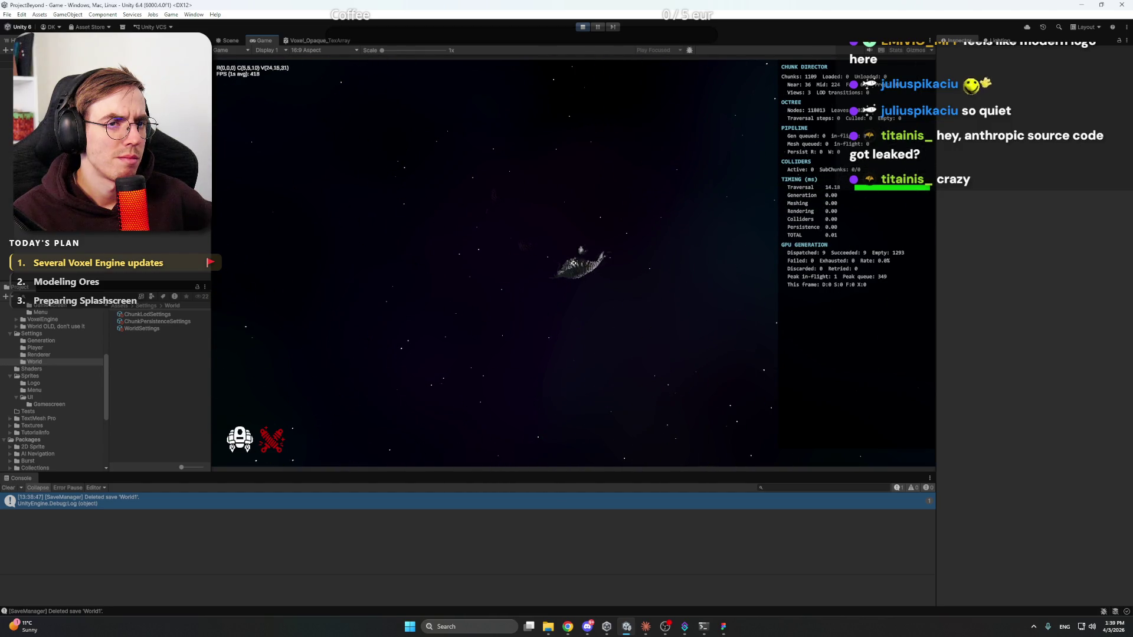
pyautogui.press('w')
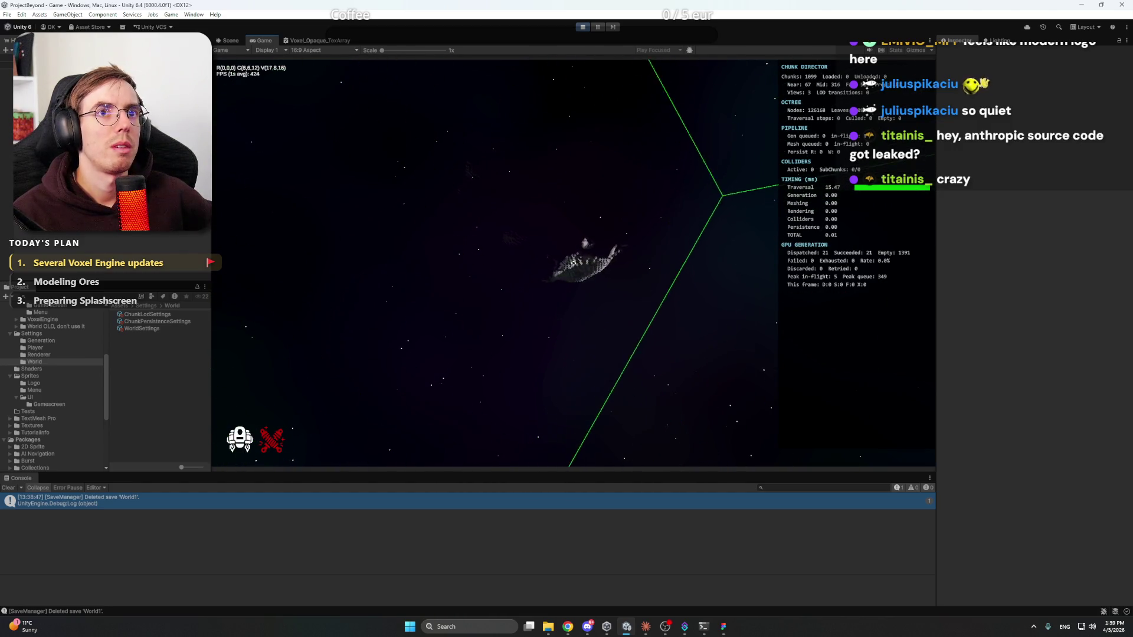
pyautogui.press('w')
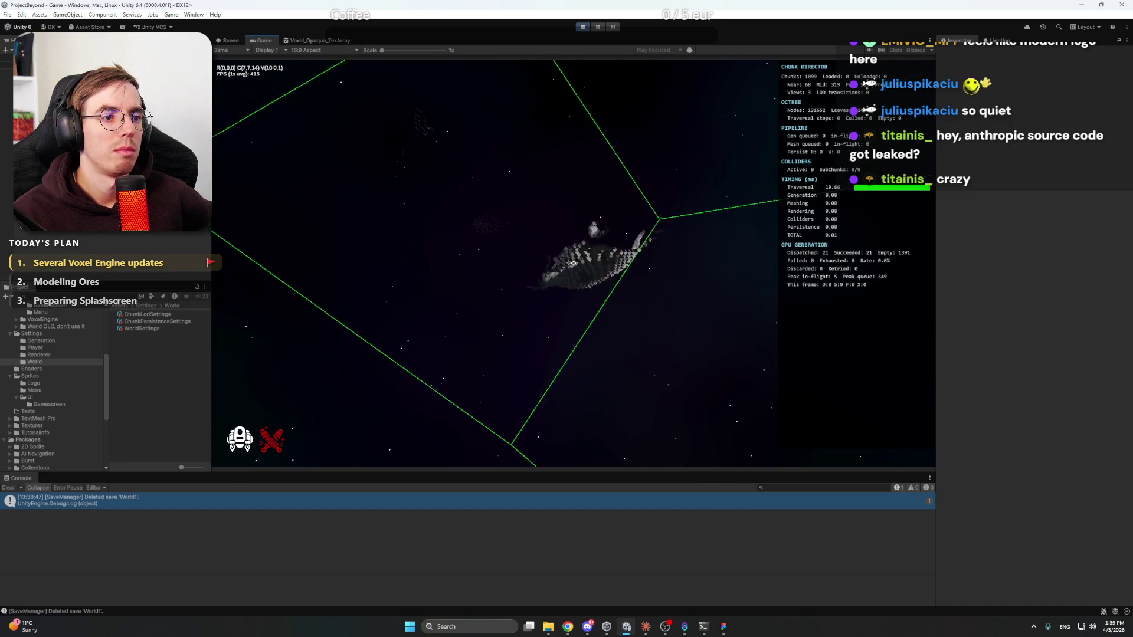
pyautogui.press('w')
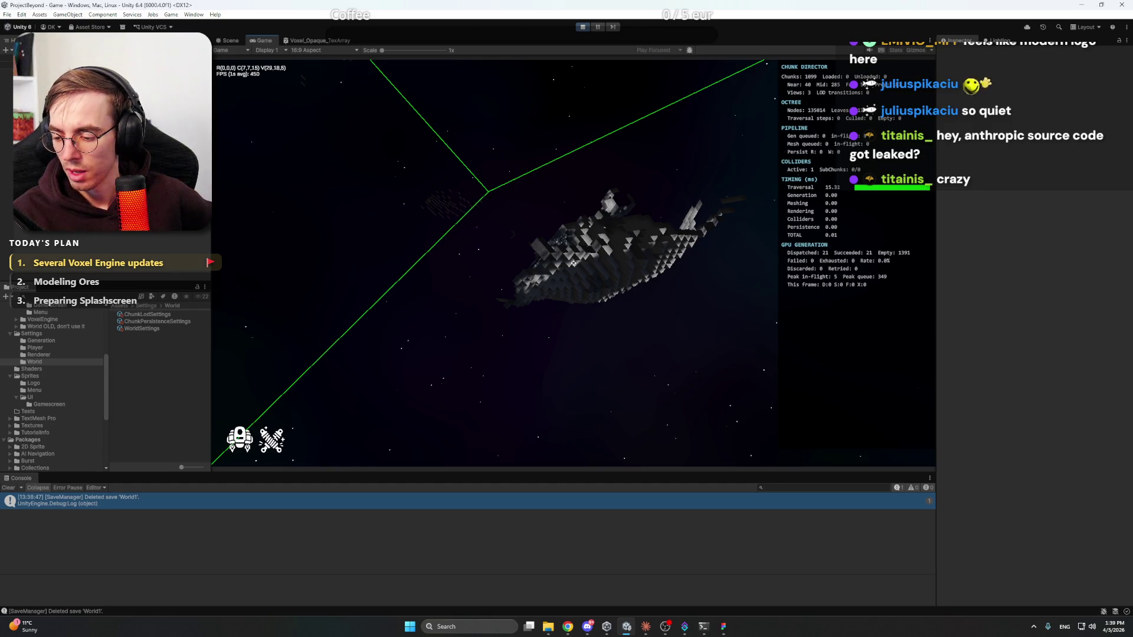
pyautogui.press('w')
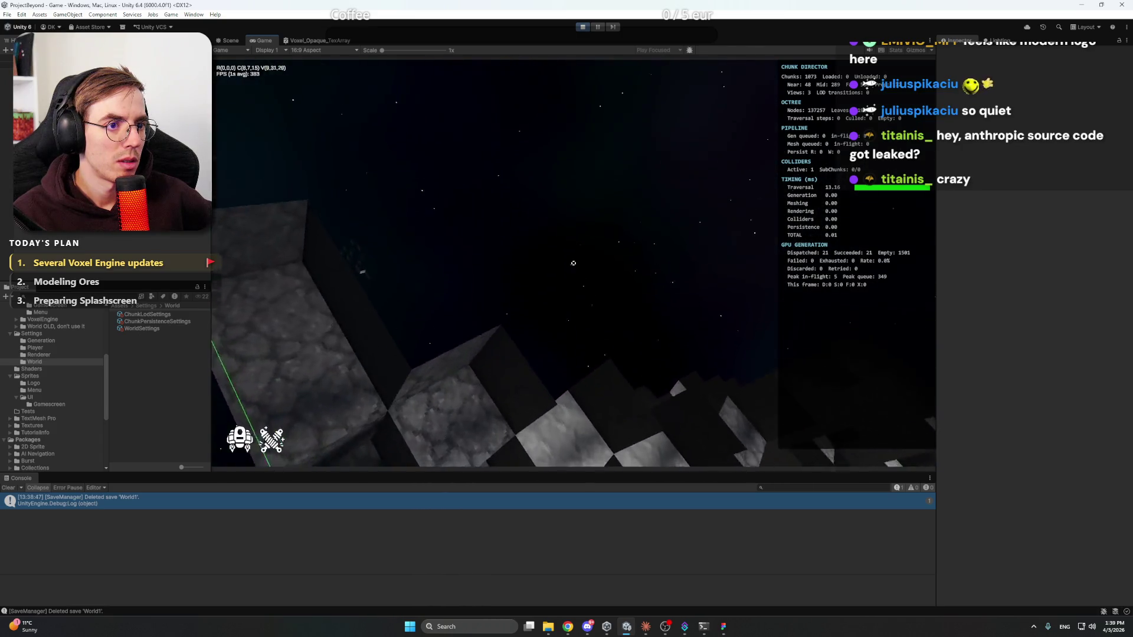
pyautogui.press('w')
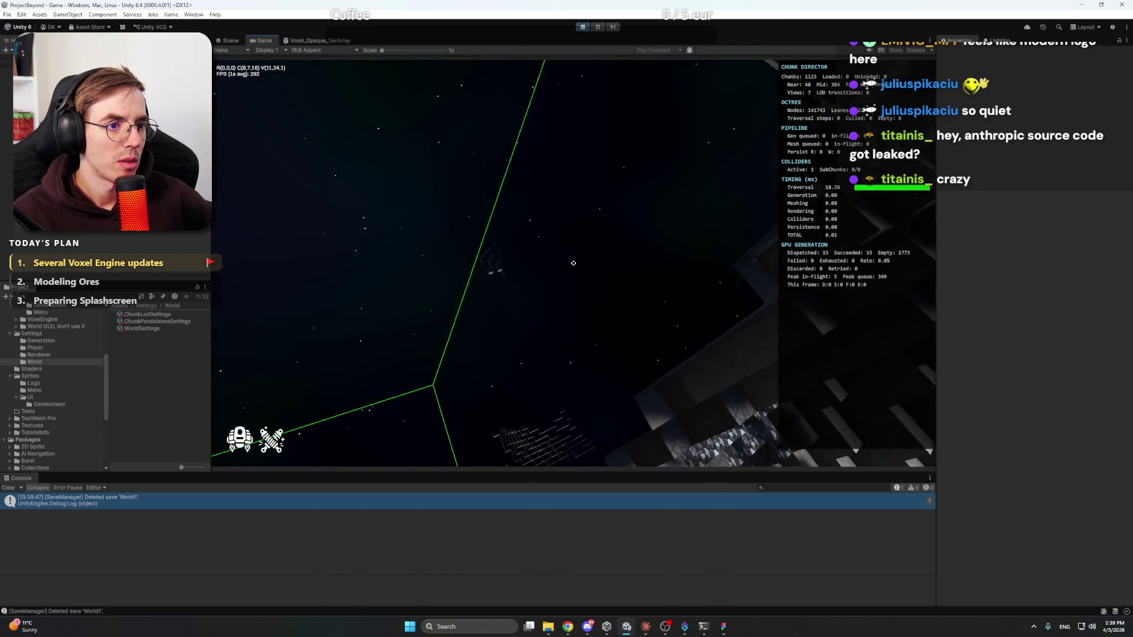
pyautogui.press('w')
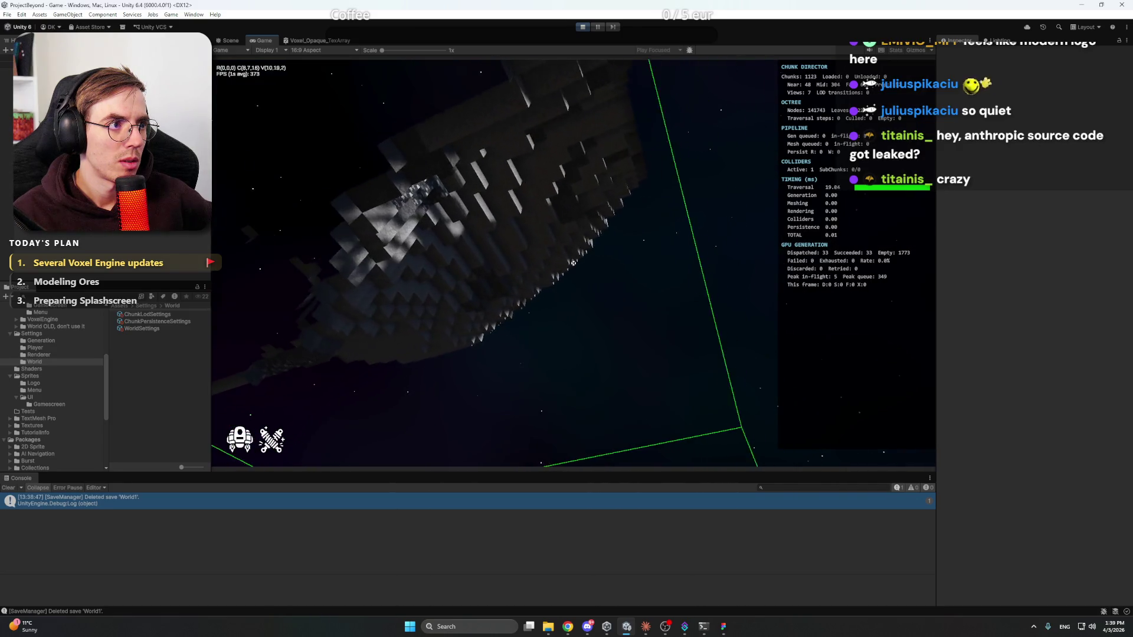
pyautogui.press('w')
pyautogui.press('w')
pyautogui.press('w')
pyautogui.press('w')
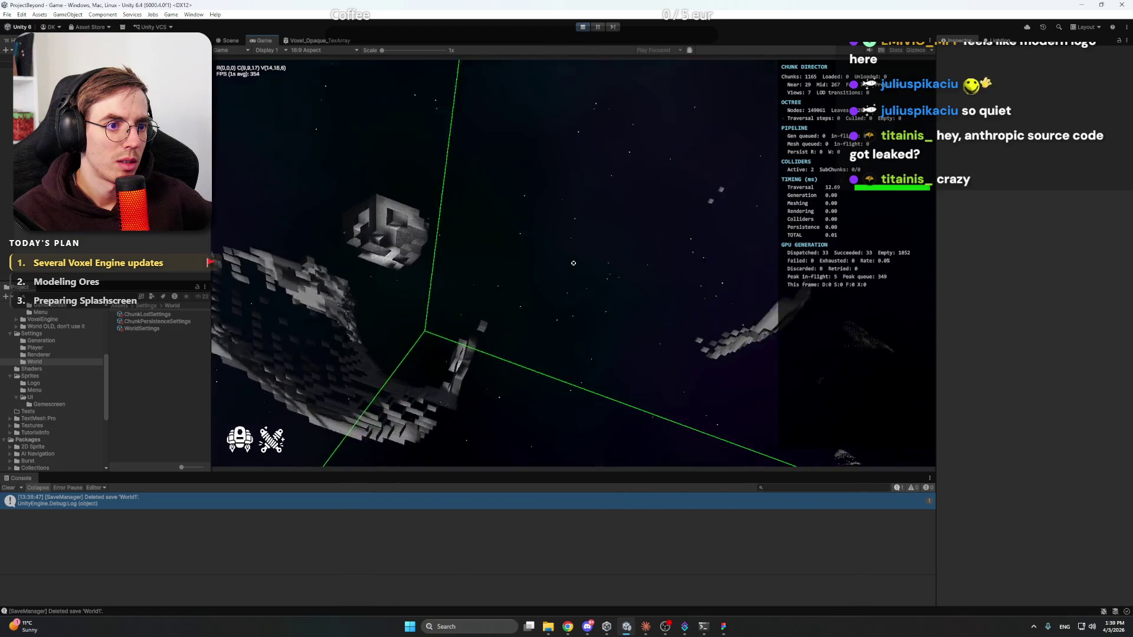
pyautogui.press('w')
pyautogui.press('w')
pyautogui.press('w')
pyautogui.press('w')
pyautogui.press('w')
pyautogui.press('w')
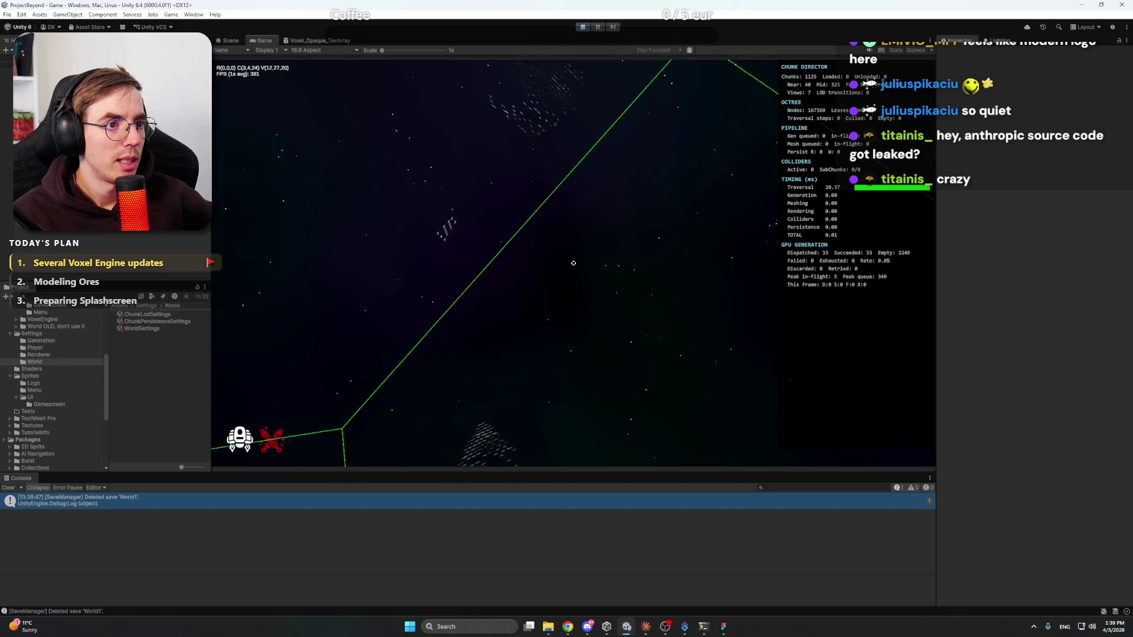
pyautogui.press('w')
pyautogui.press('w')
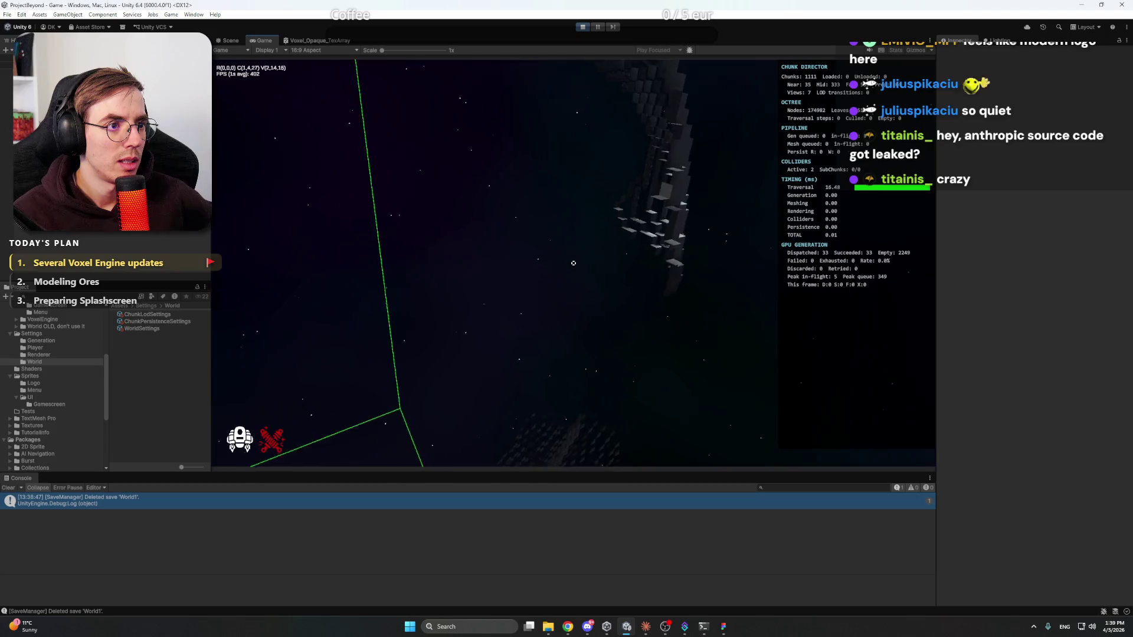
pyautogui.press('w')
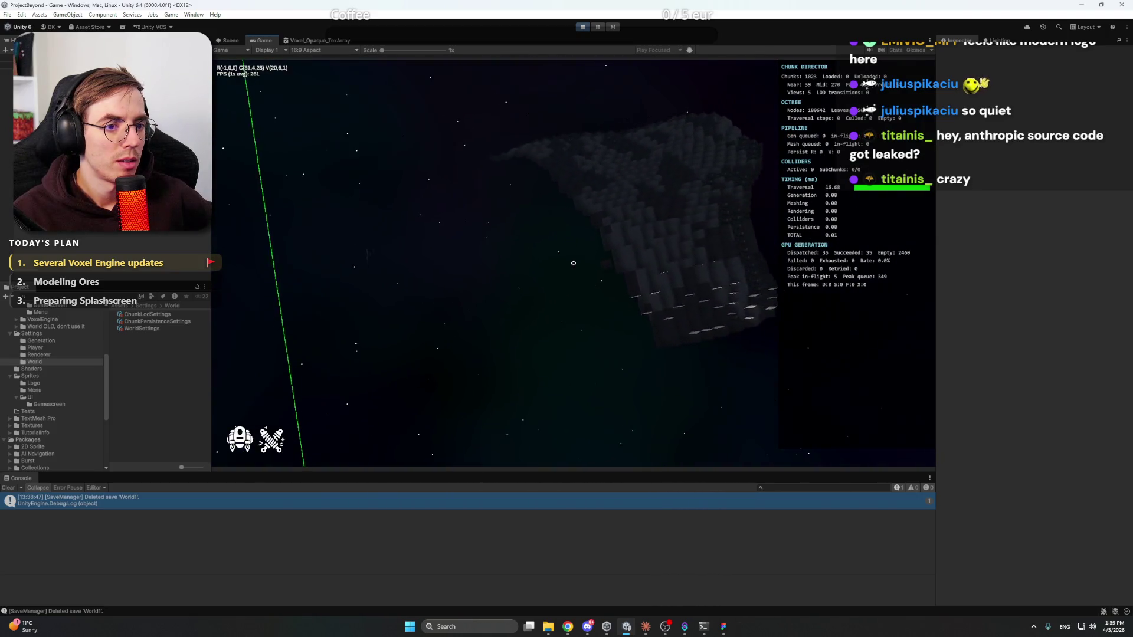
pyautogui.press('w')
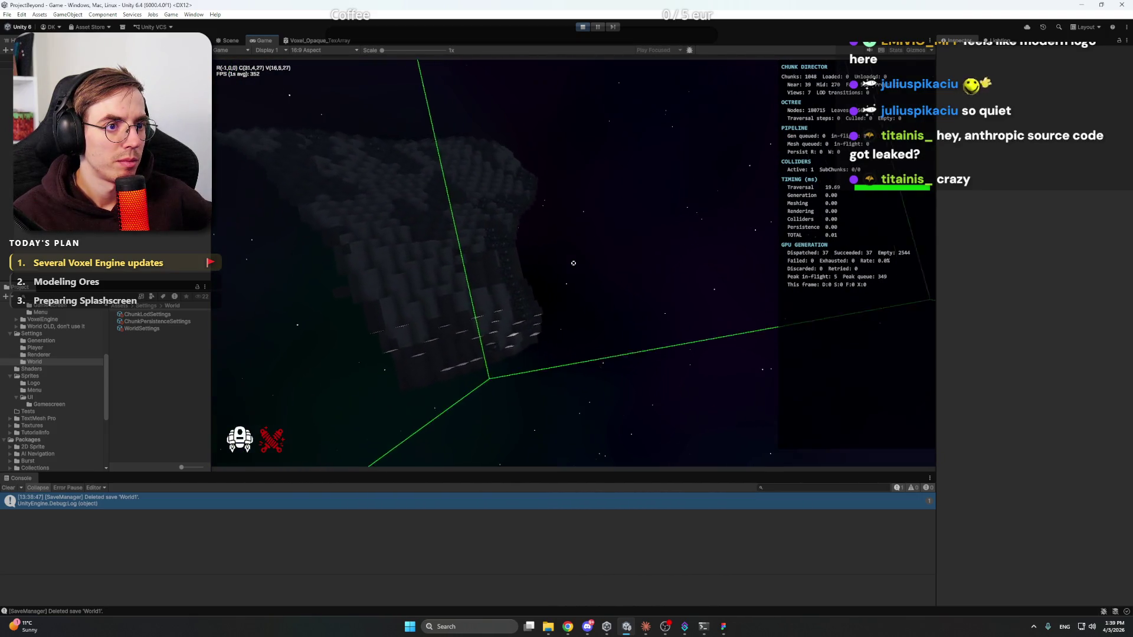
pyautogui.press('w')
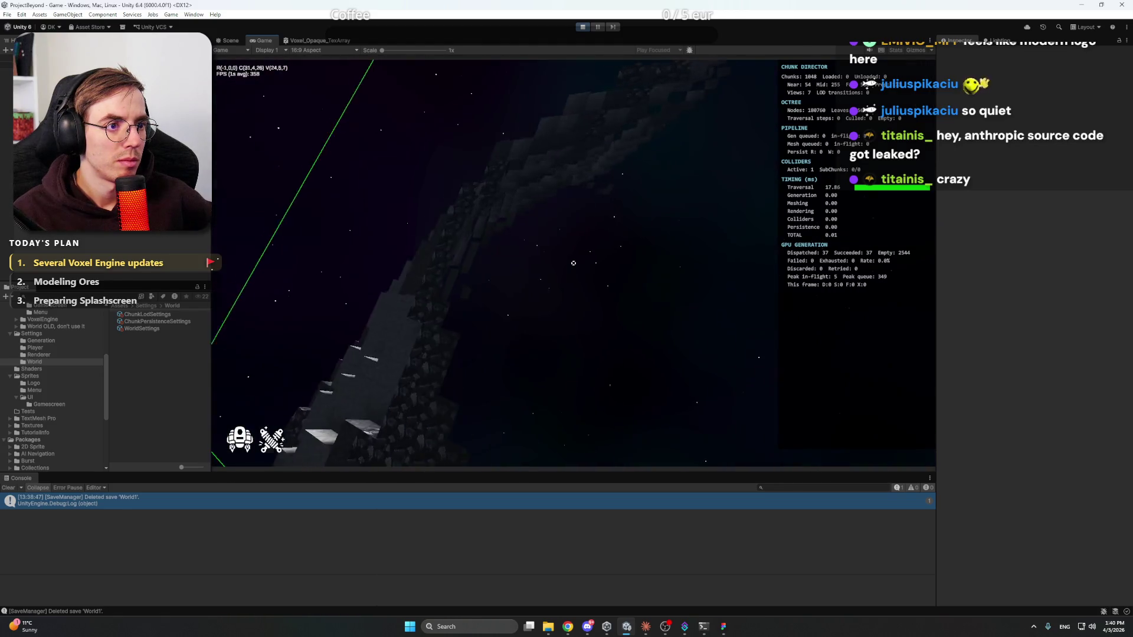
pyautogui.press('w')
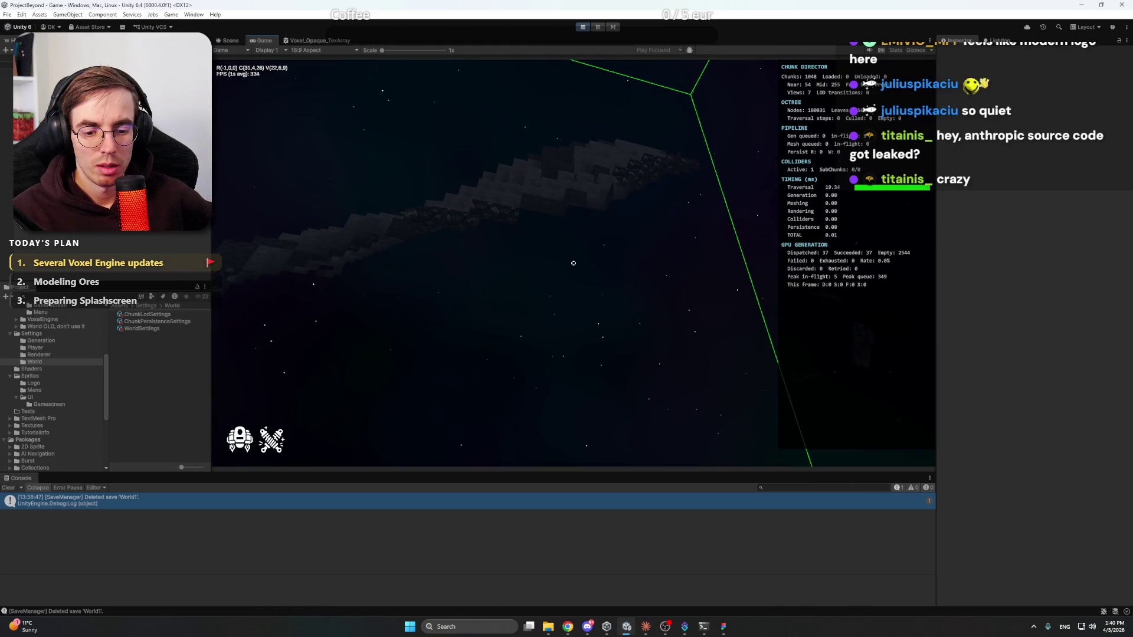
# Log a chunk inspector report with F5 and copy its text from the Console
pyautogui.press('F5')
pyautogui.click(210, 519)
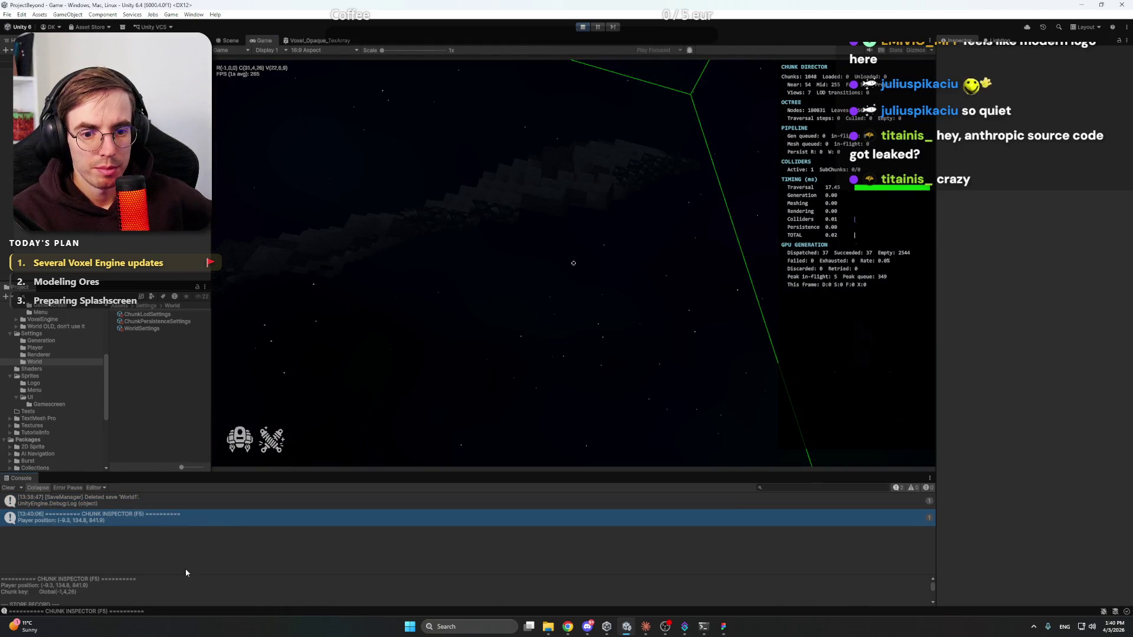
pyautogui.click(185, 578)
pyautogui.hotkey('ctrl', 'a')
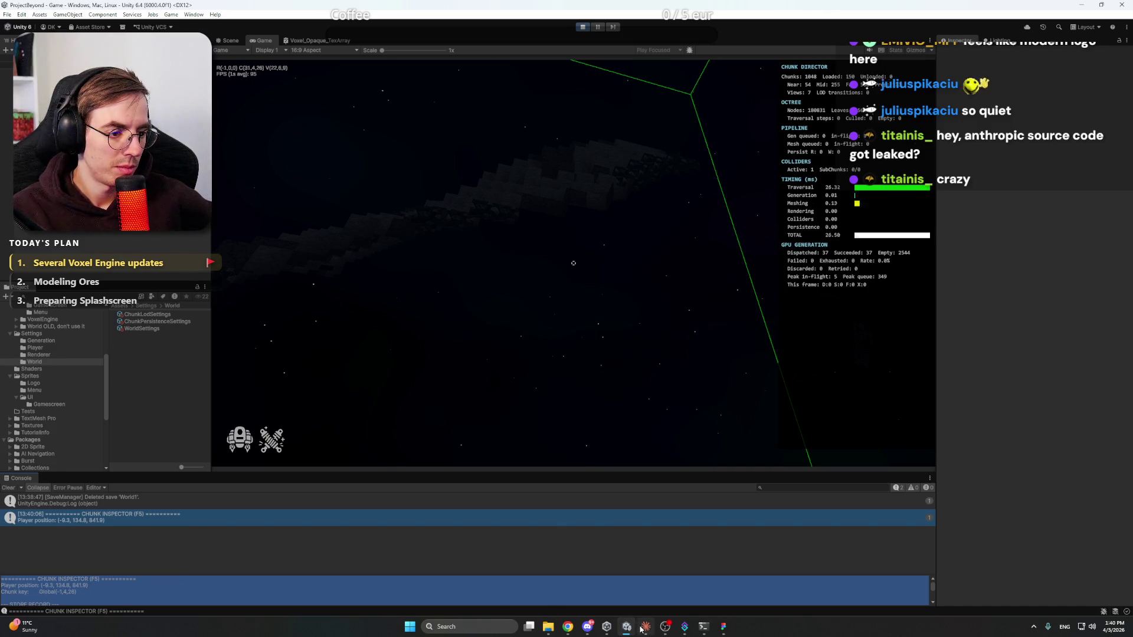
pyautogui.click(645, 626)
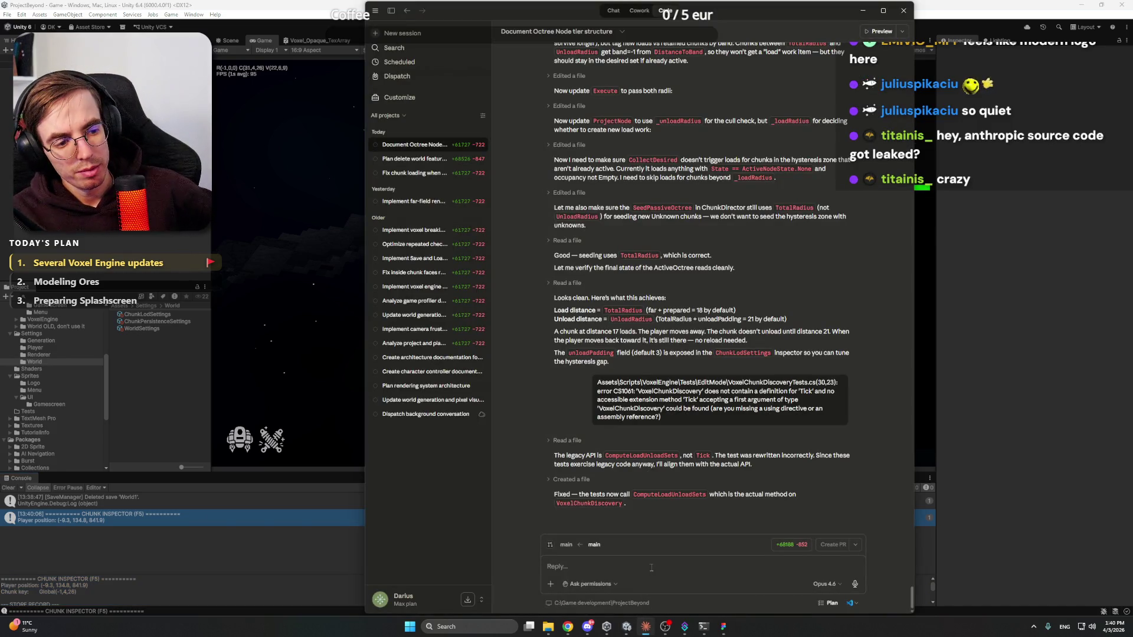
# Tell Claude most asteroids have holes and send the pasted chunk inspector log
pyautogui.write('No')
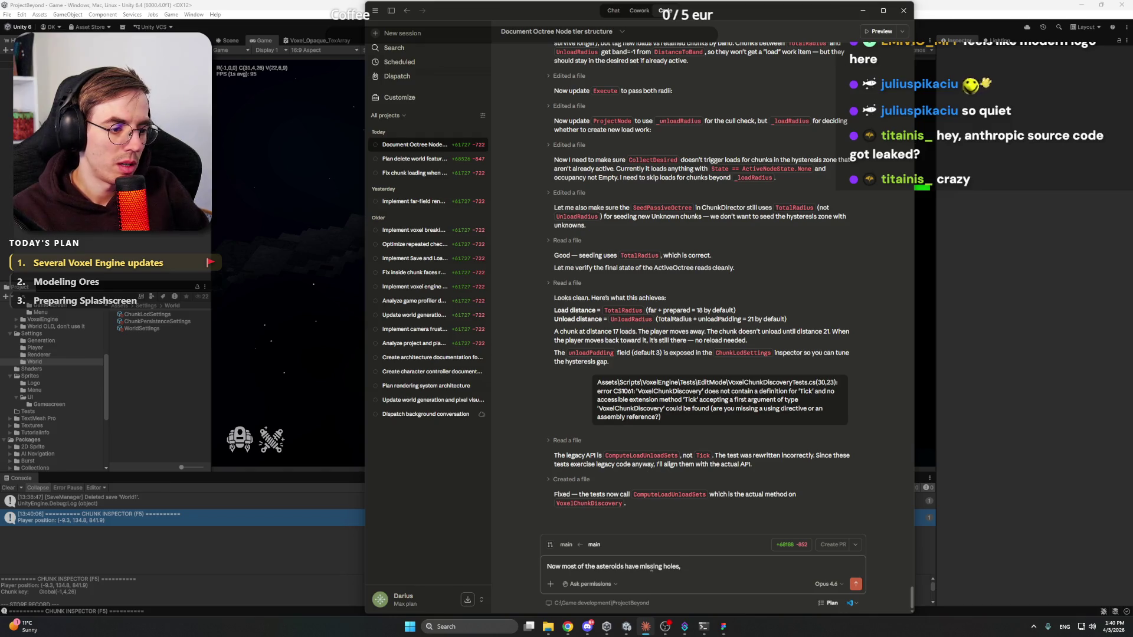
pyautogui.write(':')
pyautogui.hotkey('ctrl', 'v')
pyautogui.press('Return')
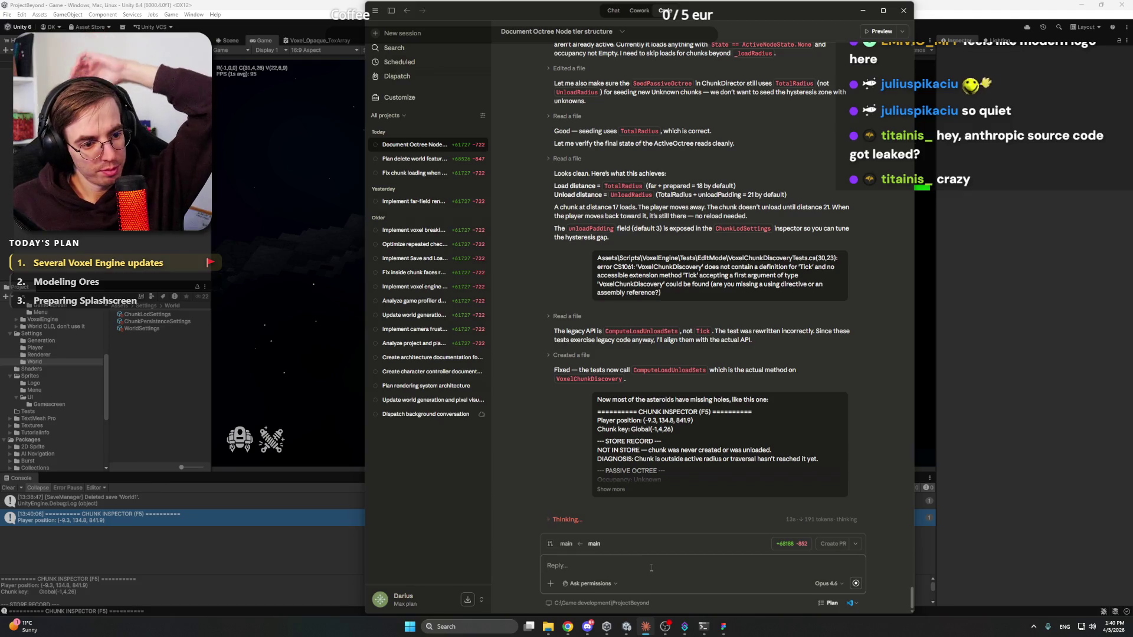
pyautogui.click(587, 626)
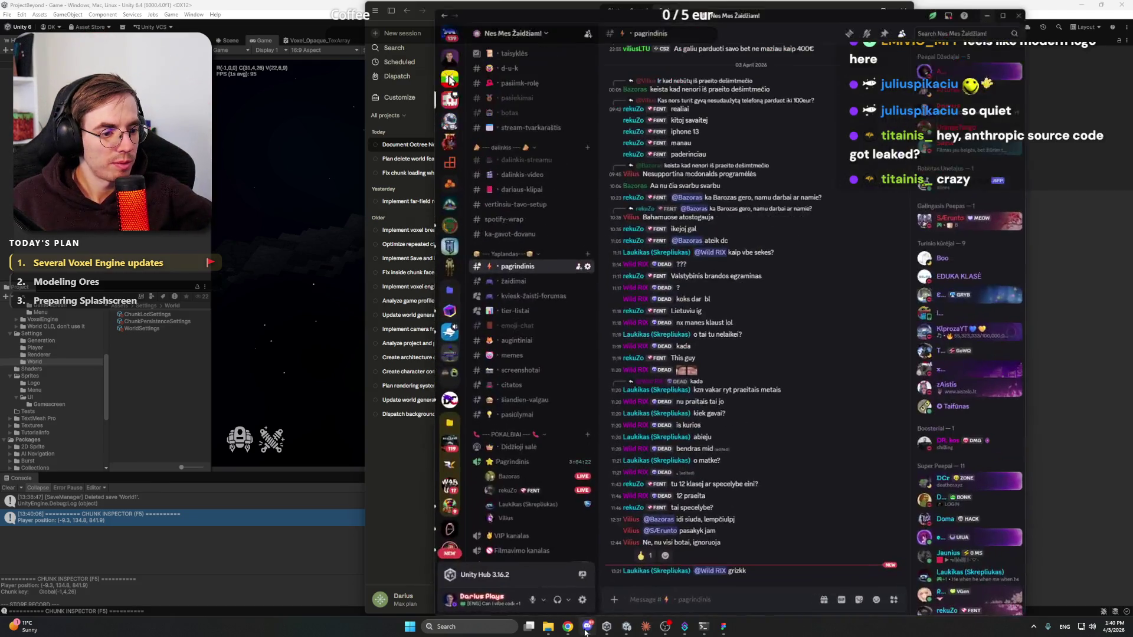
pyautogui.click(587, 626)
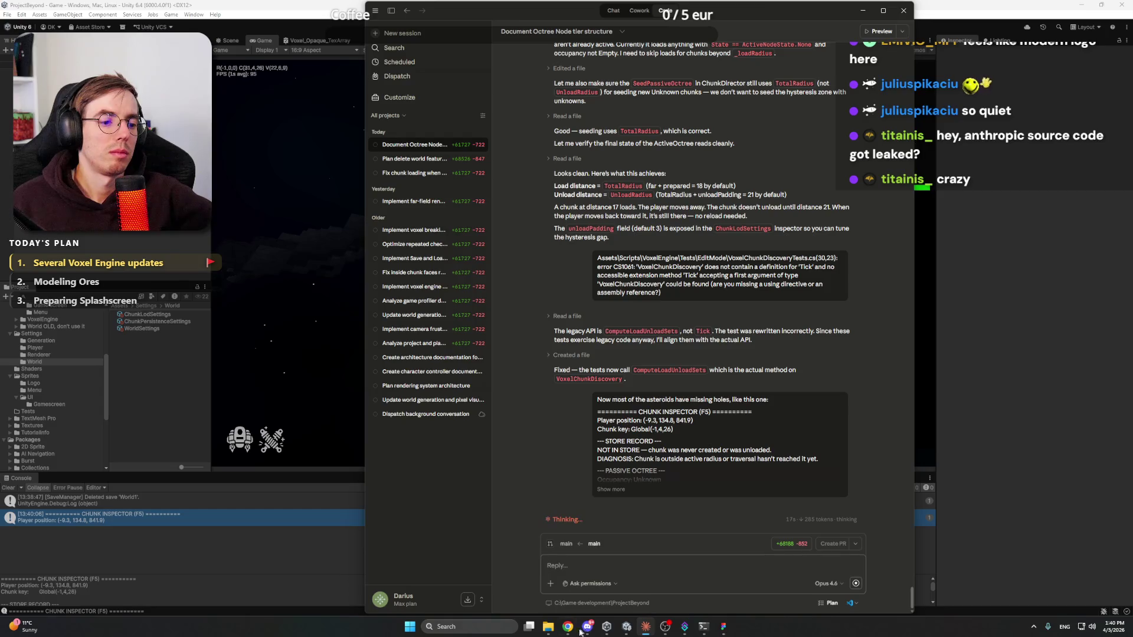
pyautogui.moveTo(568, 627)
pyautogui.click(569, 605)
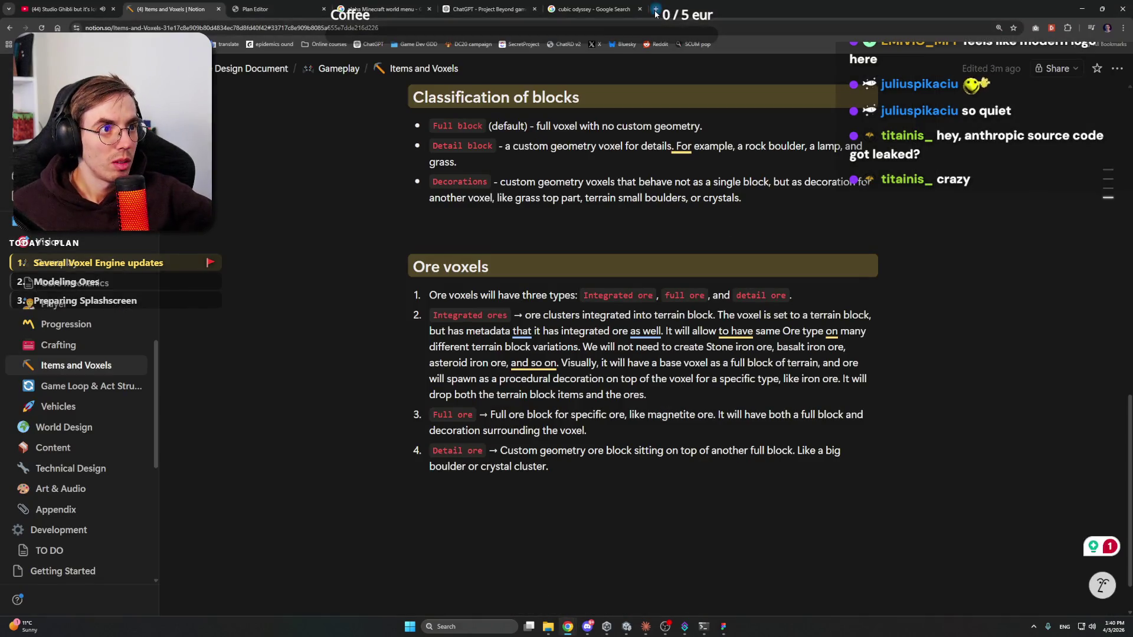
pyautogui.click(655, 10)
pyautogui.write('claude')
pyautogui.press('Return')
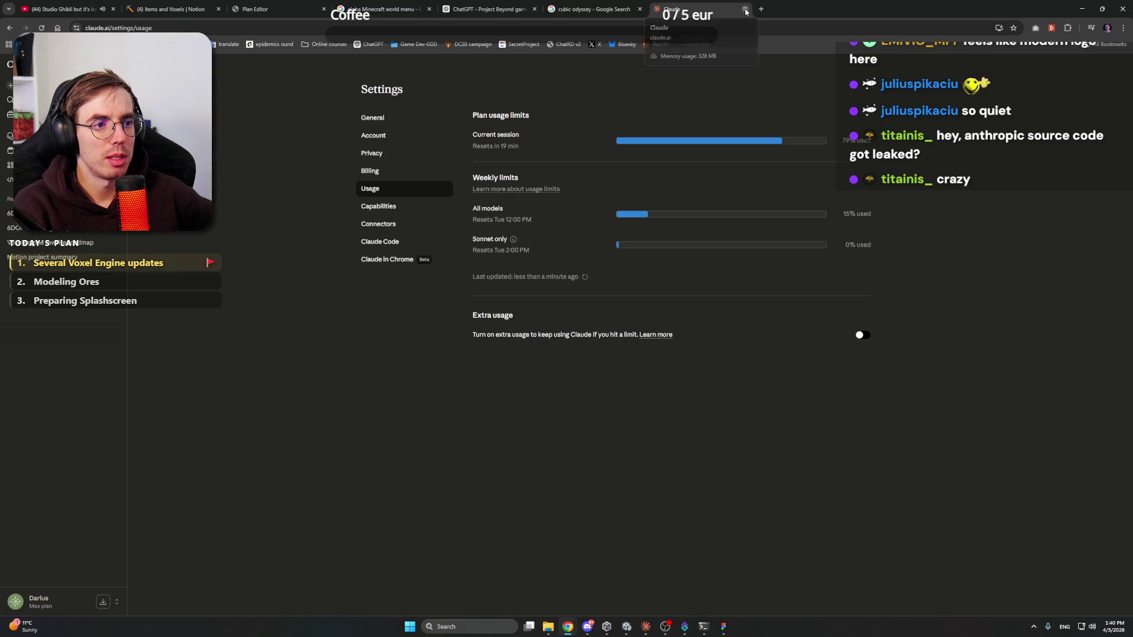
pyautogui.click(745, 10)
pyautogui.click(1085, 7)
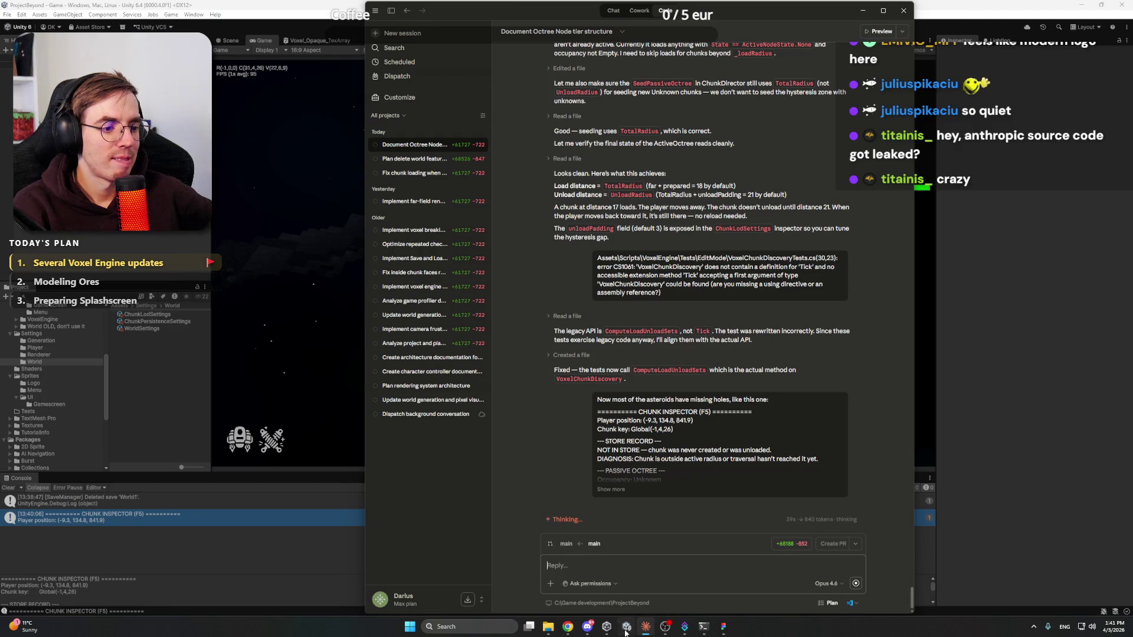
pyautogui.click(589, 627)
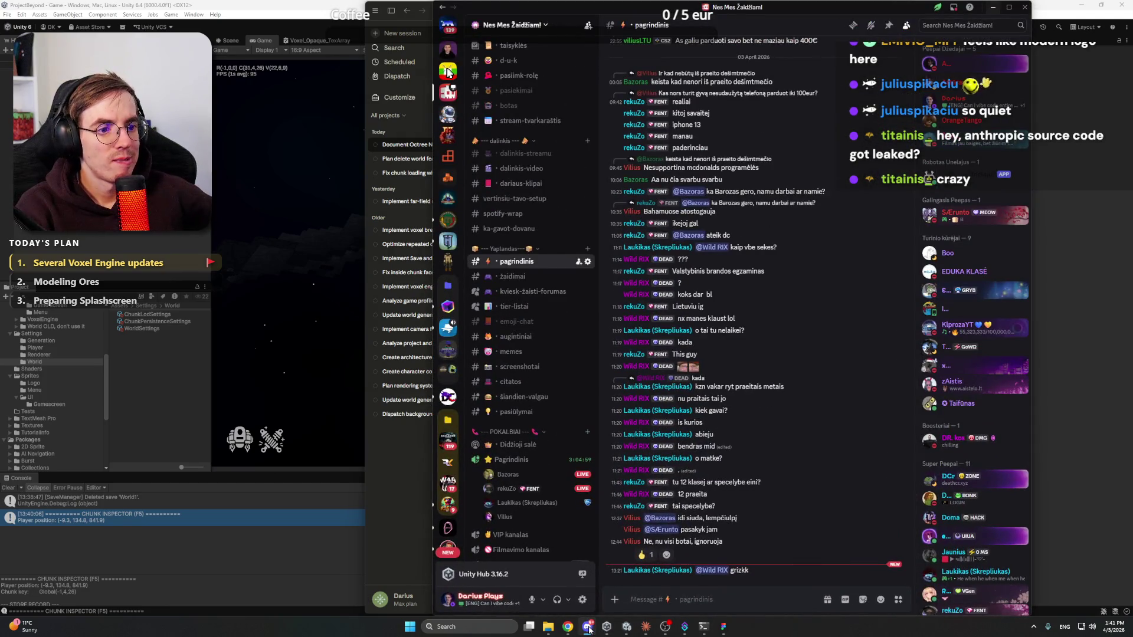
# Show the Figma voxel asteroid mockup, select then deselect the hexagon hotbar group, and return to Notion
pyautogui.click(588, 628)
pyautogui.click(721, 628)
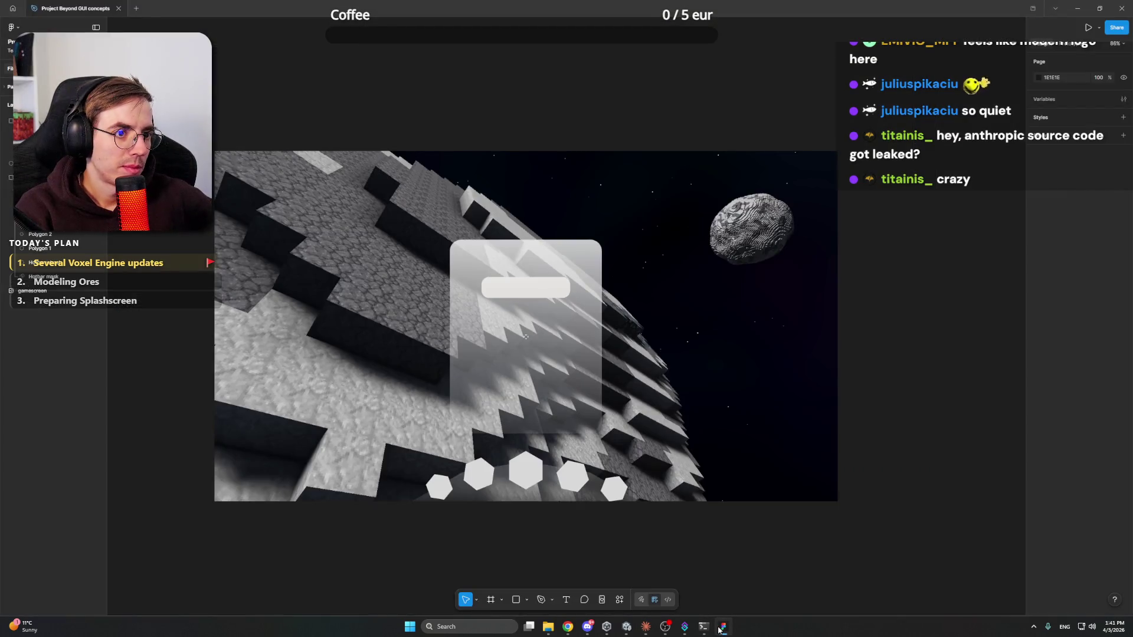
pyautogui.click(721, 628)
pyautogui.click(721, 628)
pyautogui.click(533, 476)
pyautogui.click(946, 408)
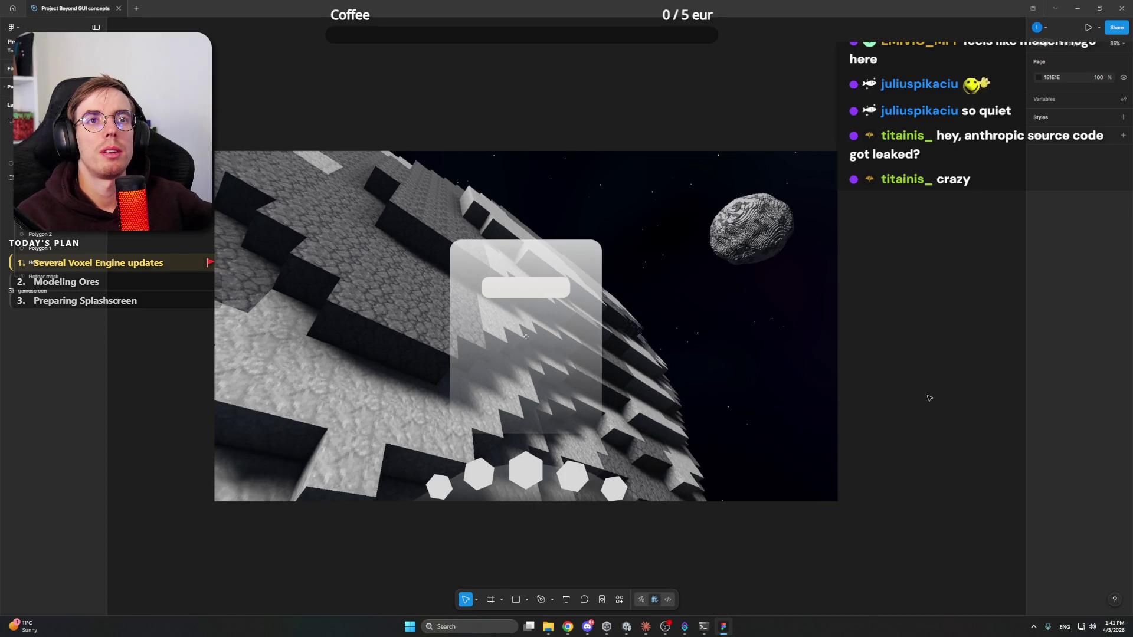
pyautogui.click(567, 626)
# Review the block classification terms: Full block, Detail block and Decorations
pyautogui.scroll(4, 500, 358)
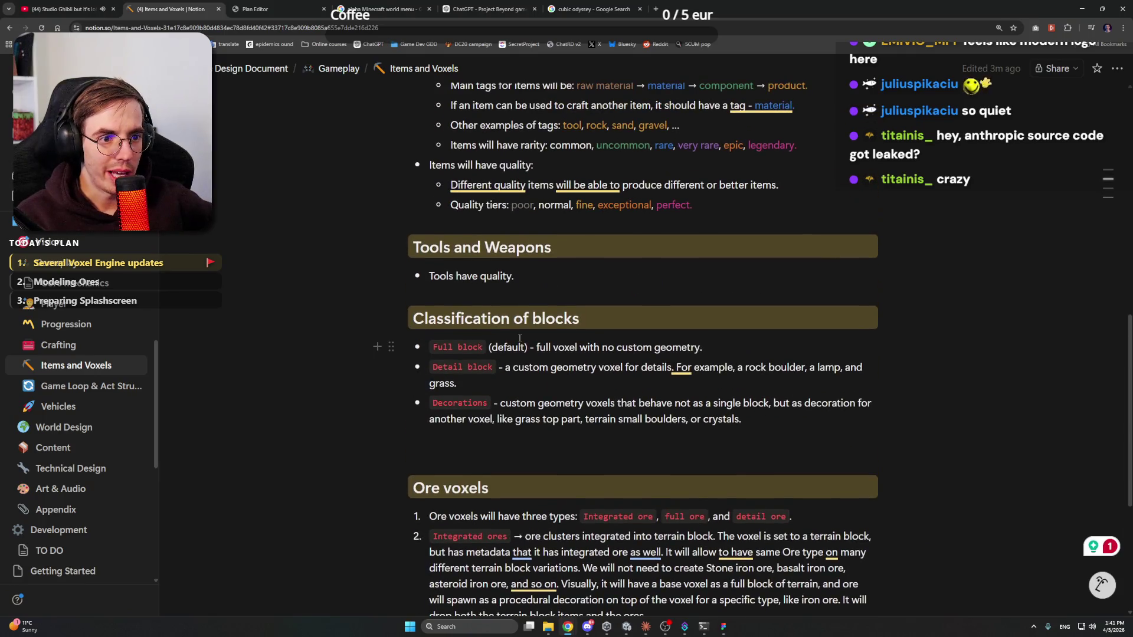
pyautogui.scroll(-3, 519, 338)
pyautogui.moveTo(433, 171)
pyautogui.mouseDown()
pyautogui.moveTo(485, 172)
pyautogui.moveTo(492, 190)
pyautogui.mouseUp()
pyautogui.click(435, 190)
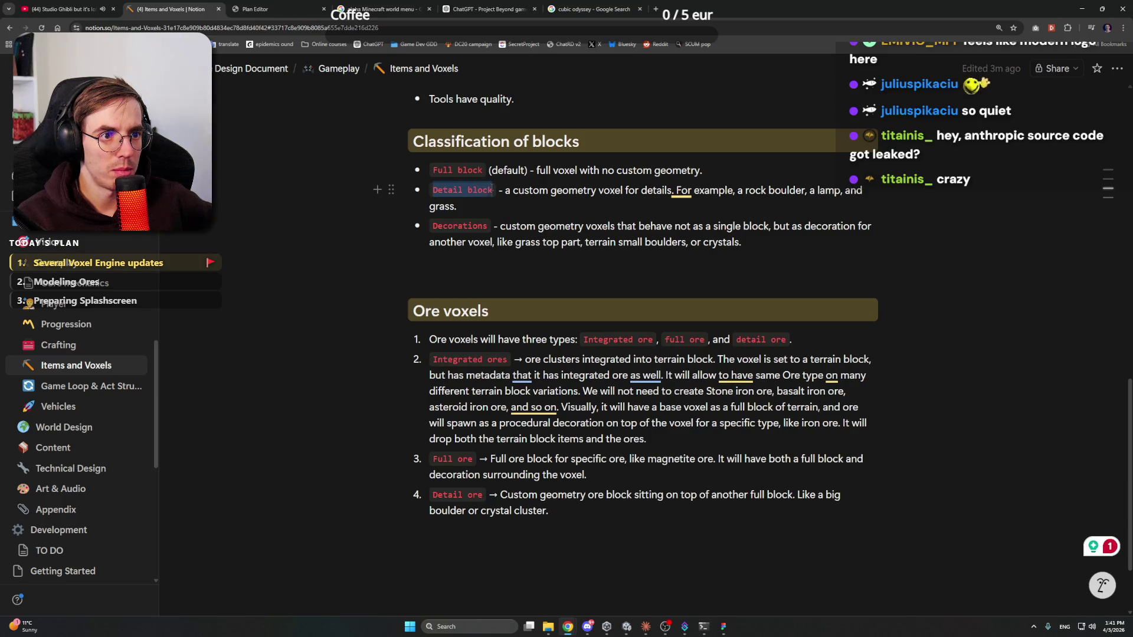
pyautogui.moveTo(433, 226); pyautogui.dragTo(488, 226)
pyautogui.click(508, 201)
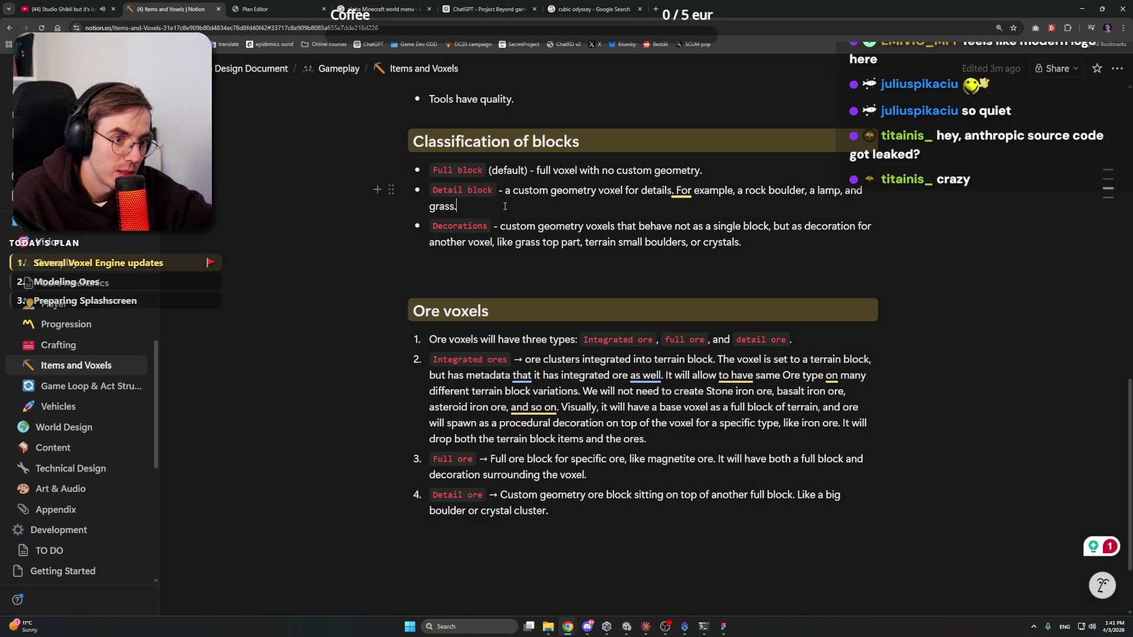
# Select 'Integrated ores' in the Ore voxels section, open its options, then minimize Chrome
pyautogui.moveTo(509, 361); pyautogui.dragTo(428, 361)
pyautogui.rightClick(515, 373)
pyautogui.click(1080, 10)
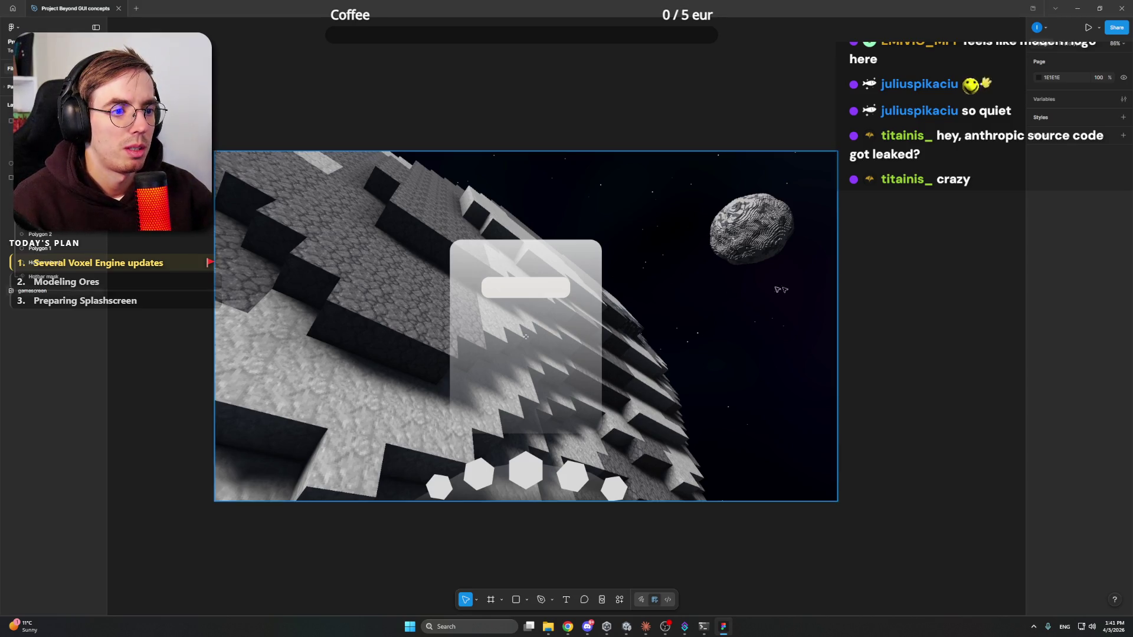
# Minimize Figma to bring up Claude's chunk-loading hysteresis fix session
pyautogui.click(1077, 8)
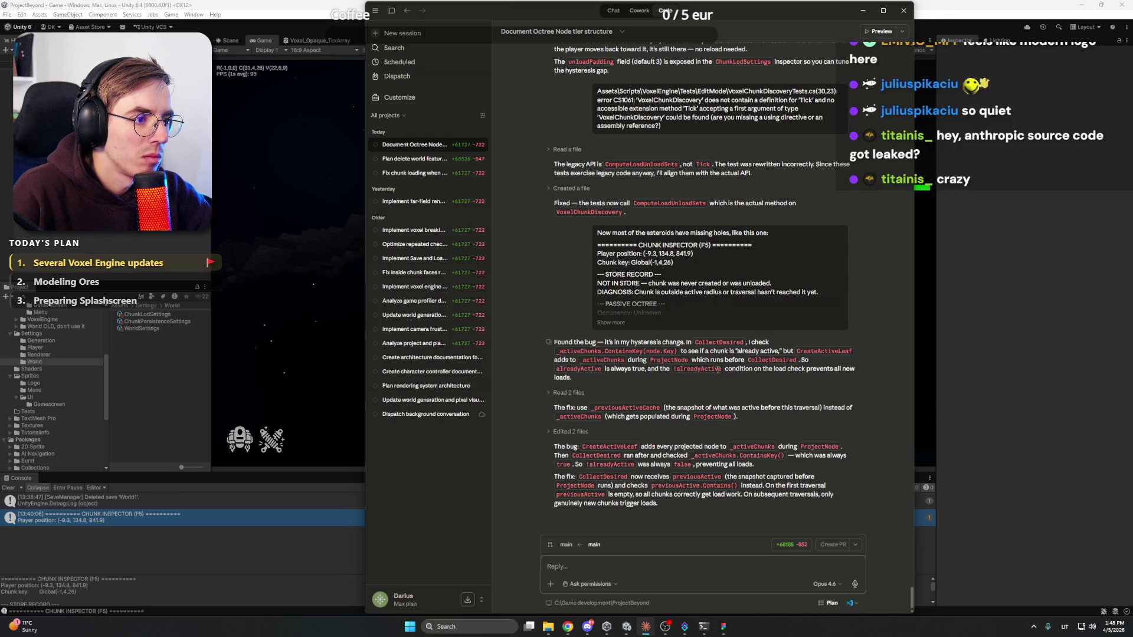
# Restart Play mode, delete World1, generate a fresh asteroid world, inspect it, then stop playing
pyautogui.hotkey('alt', 'Tab')
pyautogui.hotkey('ctrl', 'p')
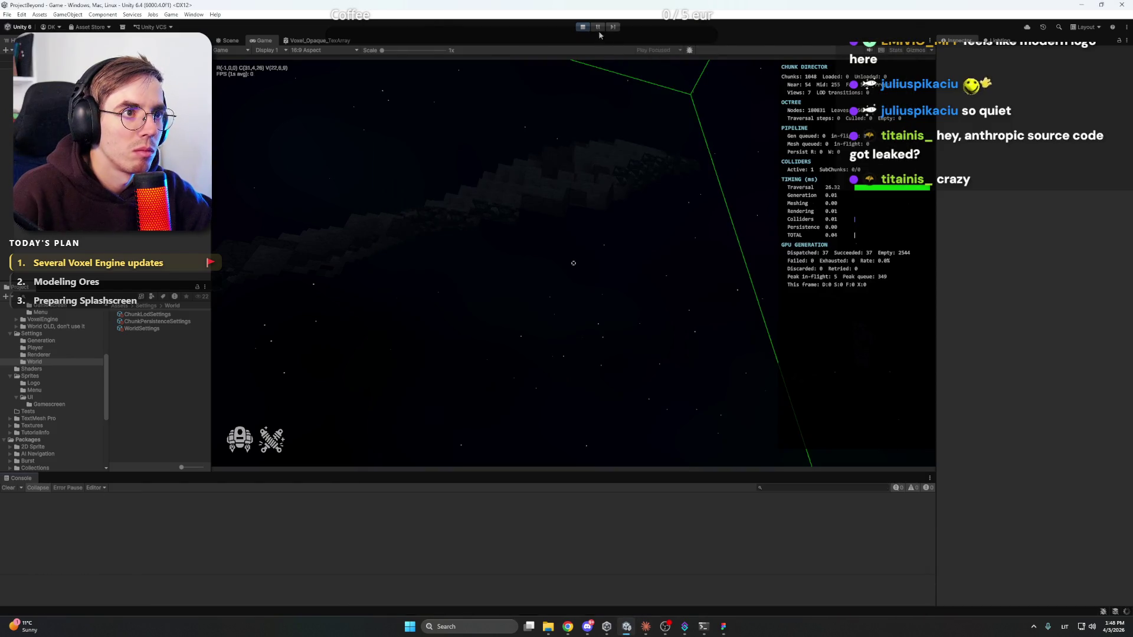
pyautogui.hotkey('ctrl', 'p')
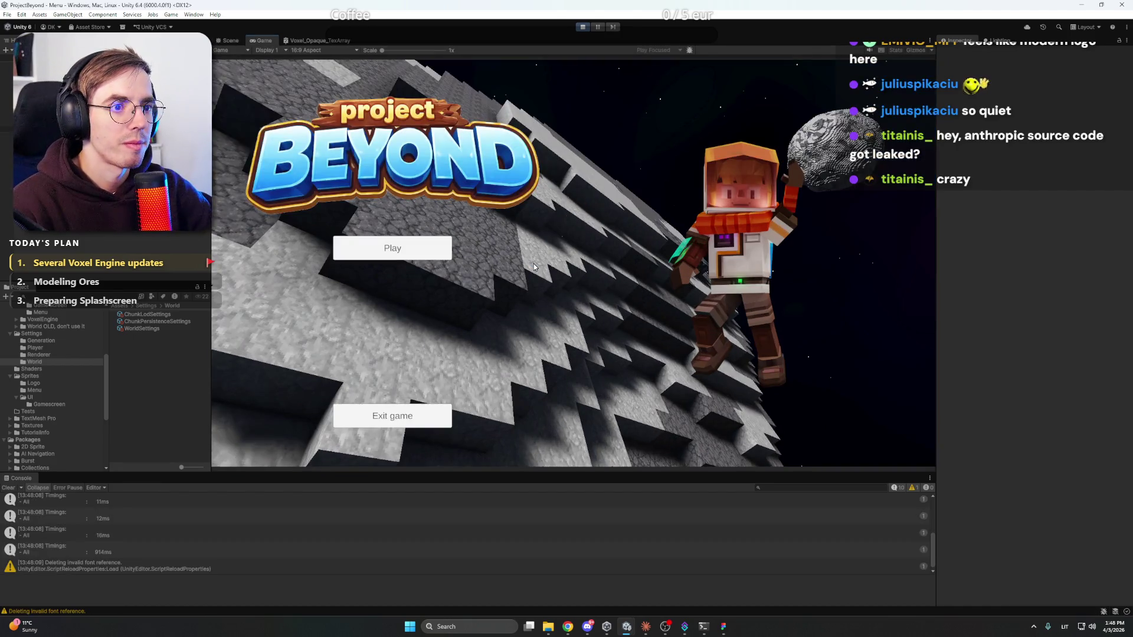
pyautogui.click(427, 250)
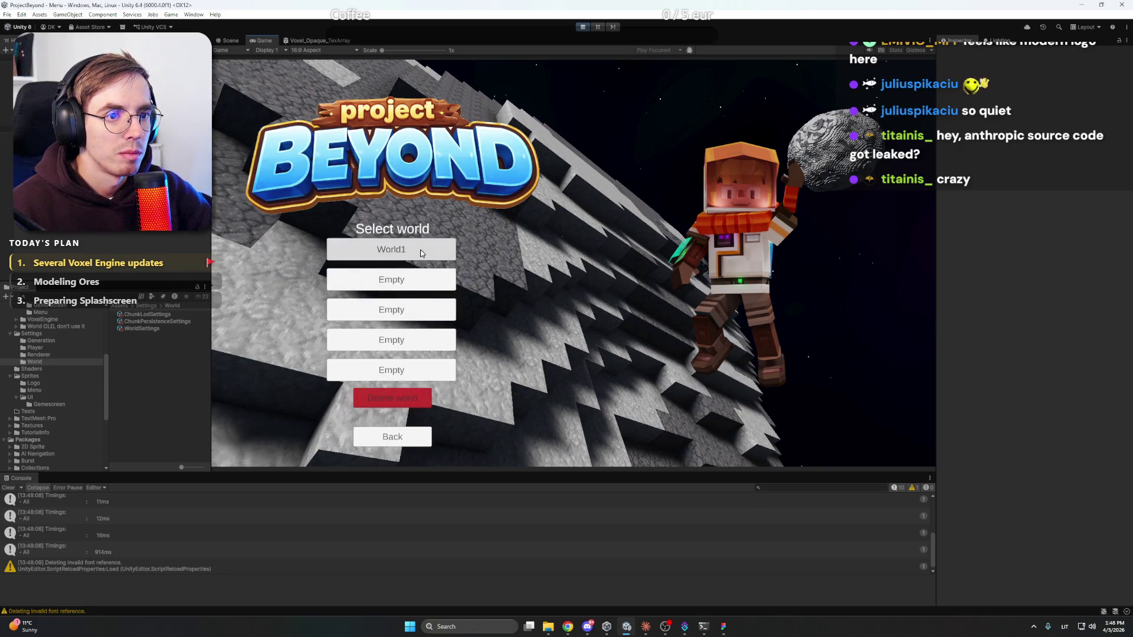
pyautogui.click(417, 250)
pyautogui.click(406, 259)
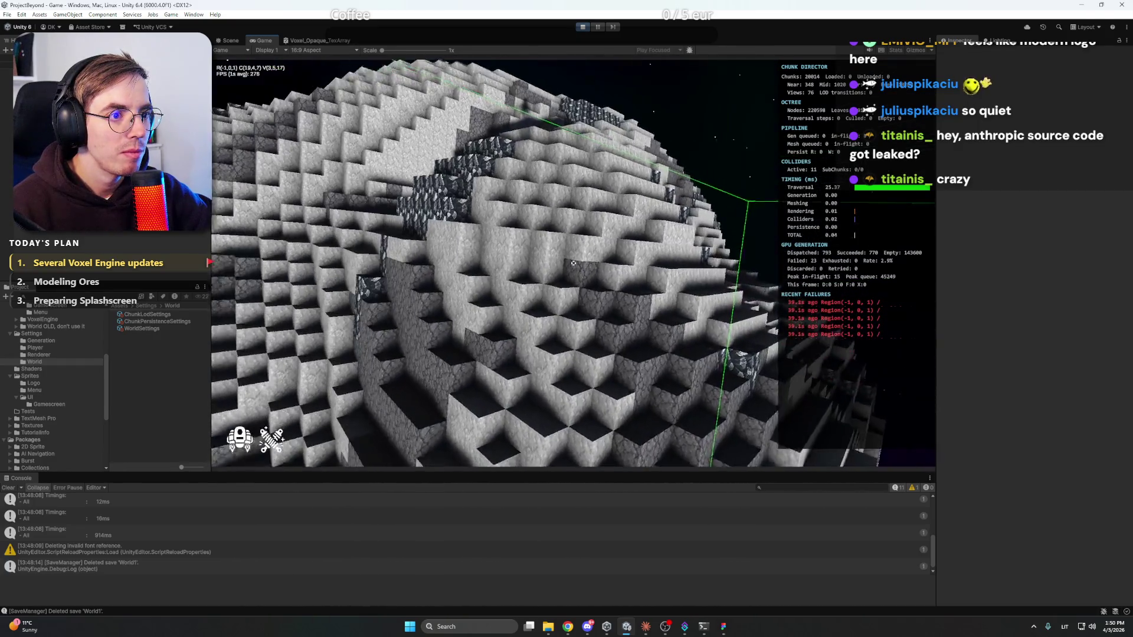
pyautogui.hotkey('ctrl', 's')
pyautogui.hotkey('ctrl', 'p')
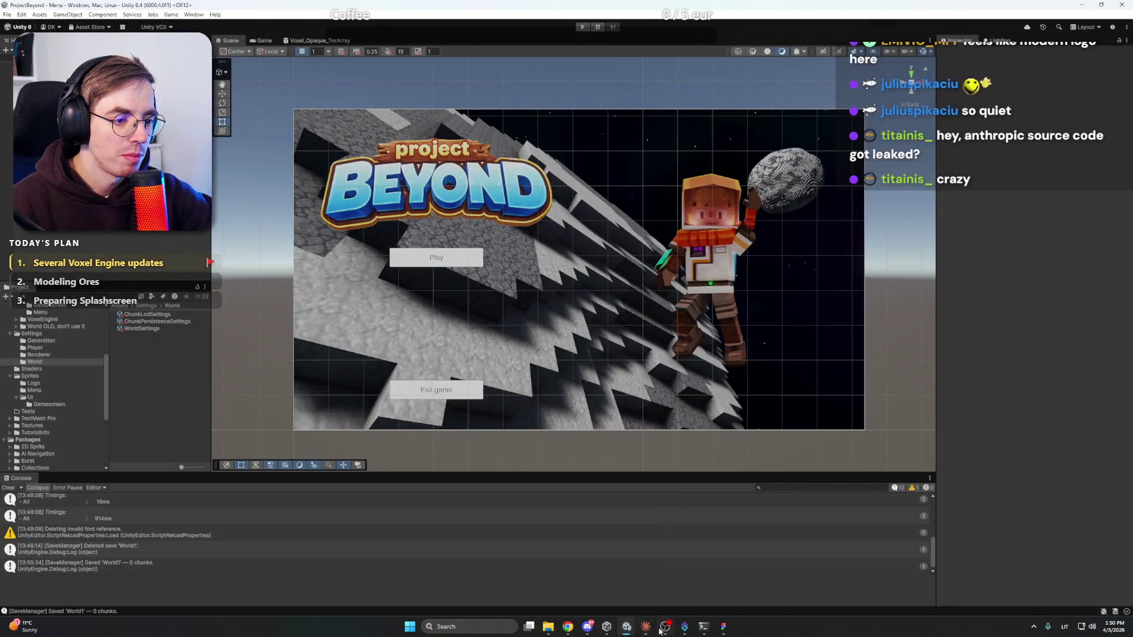
# Start a new Claude session requesting LOD mesh generation, beginning with one colour per voxel
pyautogui.click(645, 626)
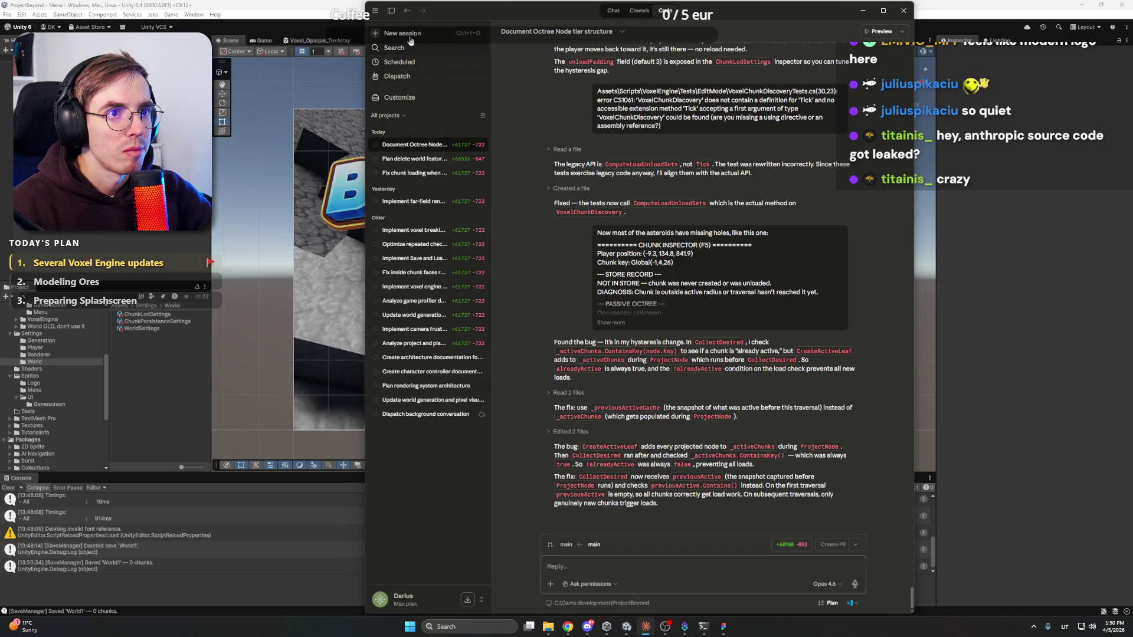
pyautogui.click(410, 35)
pyautogui.write("Let's implement LOD mesh generation. Let's start with generating the mesh only from a single color as a voxel.")
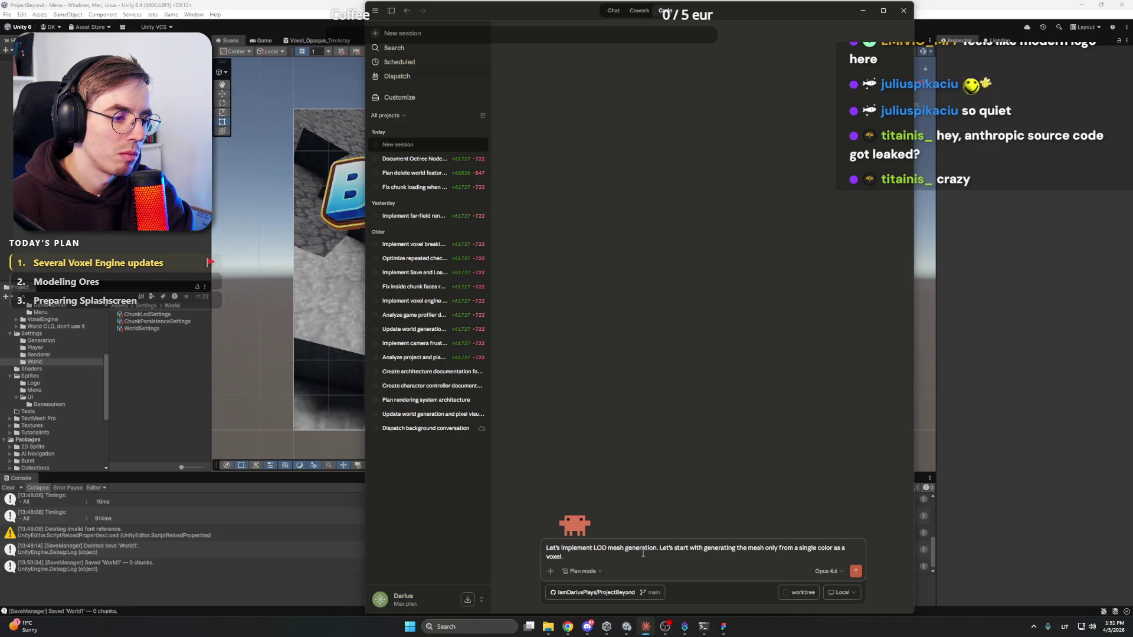
pyautogui.press('Return')
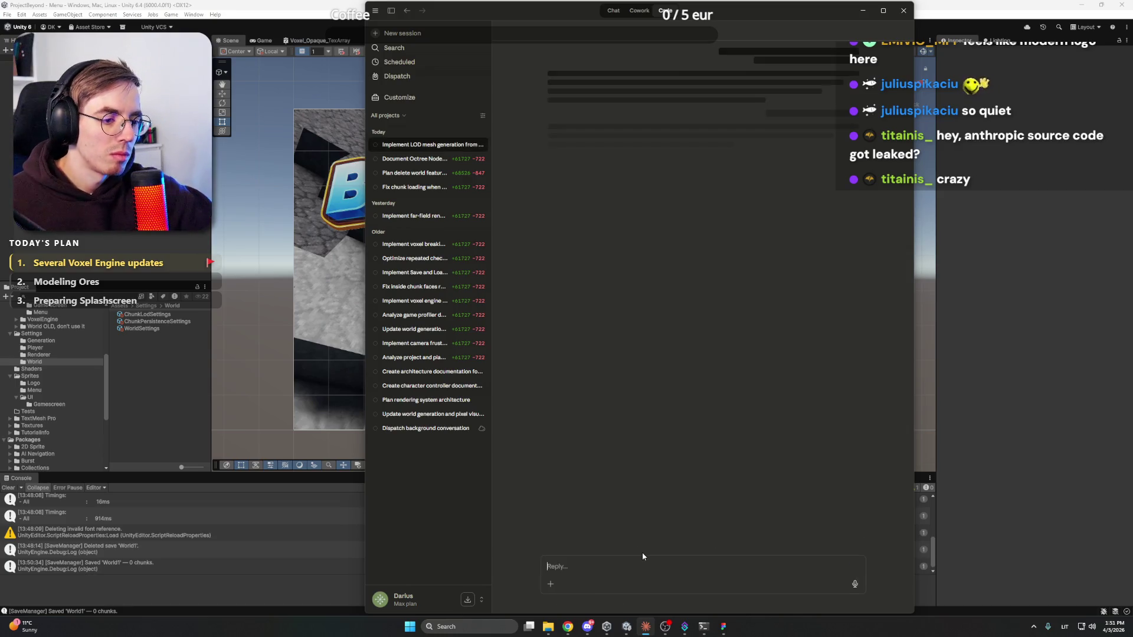
pyautogui.click(588, 626)
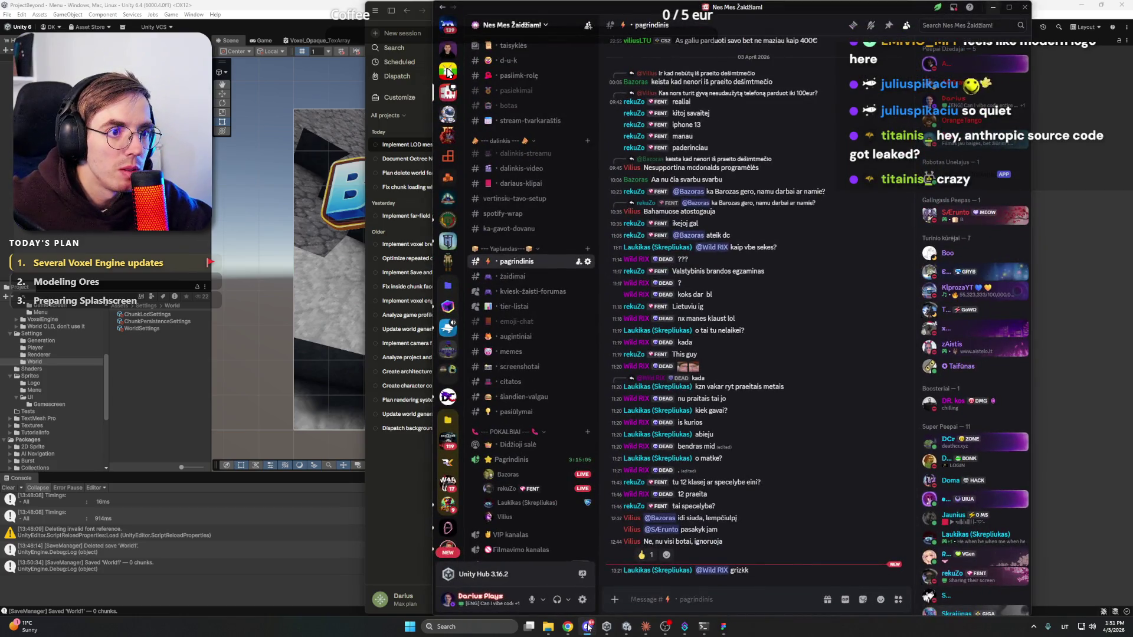
# Leave Claude's LOD mesh agents running and bring up the Notion Items and Voxels page
pyautogui.click(587, 626)
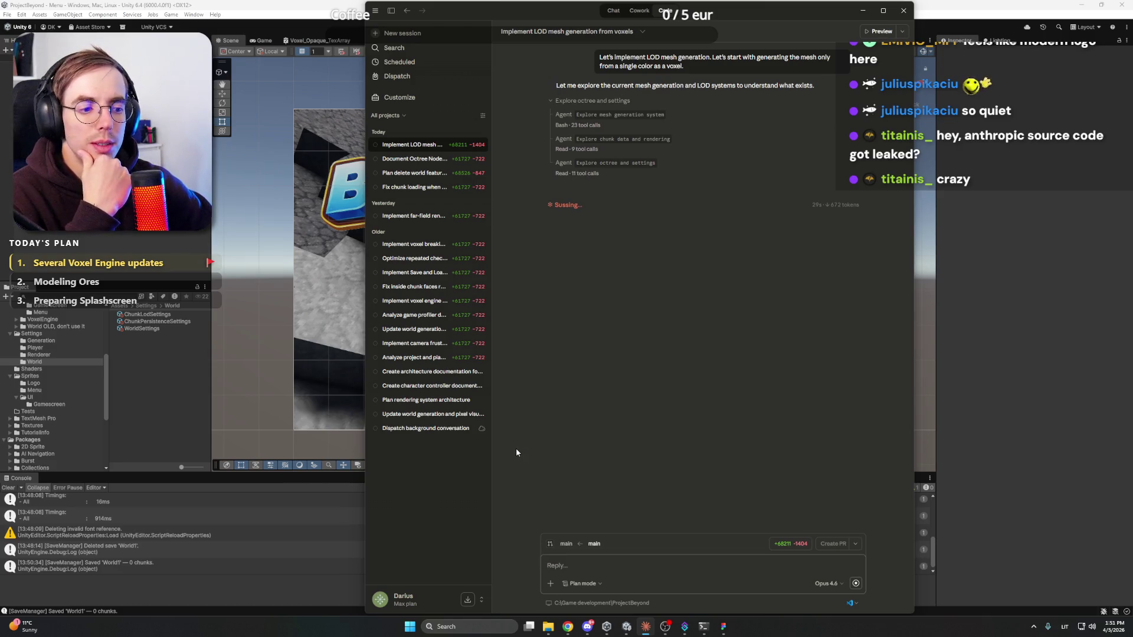
pyautogui.click(568, 626)
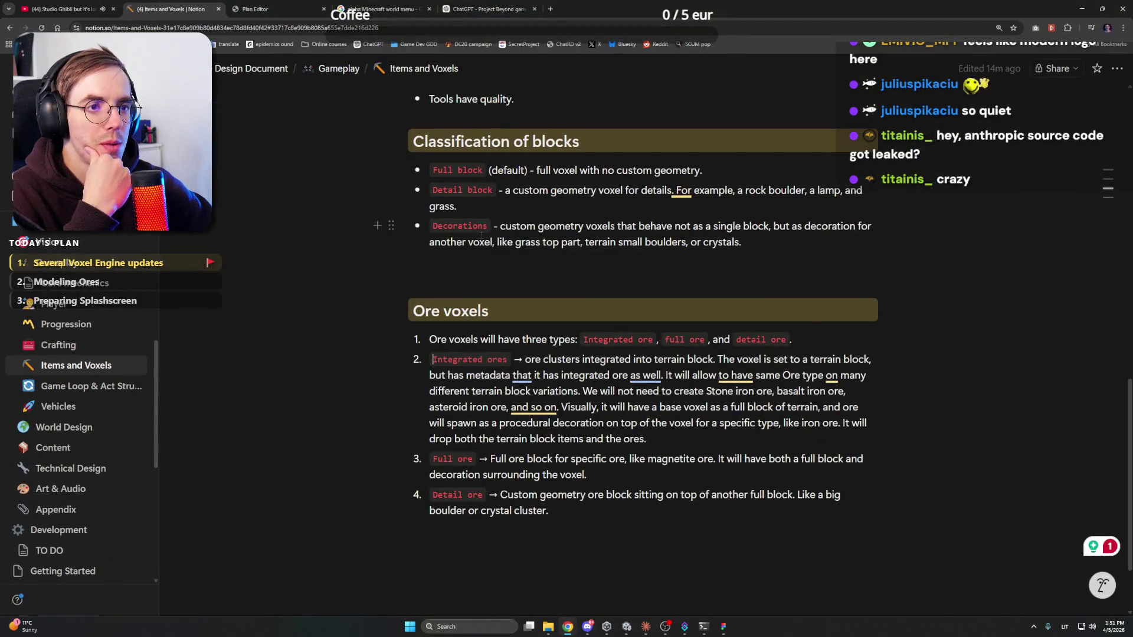
# Look over the lofi music tab, then cycle to the Notion Items and Voxels tab
pyautogui.click(62, 9)
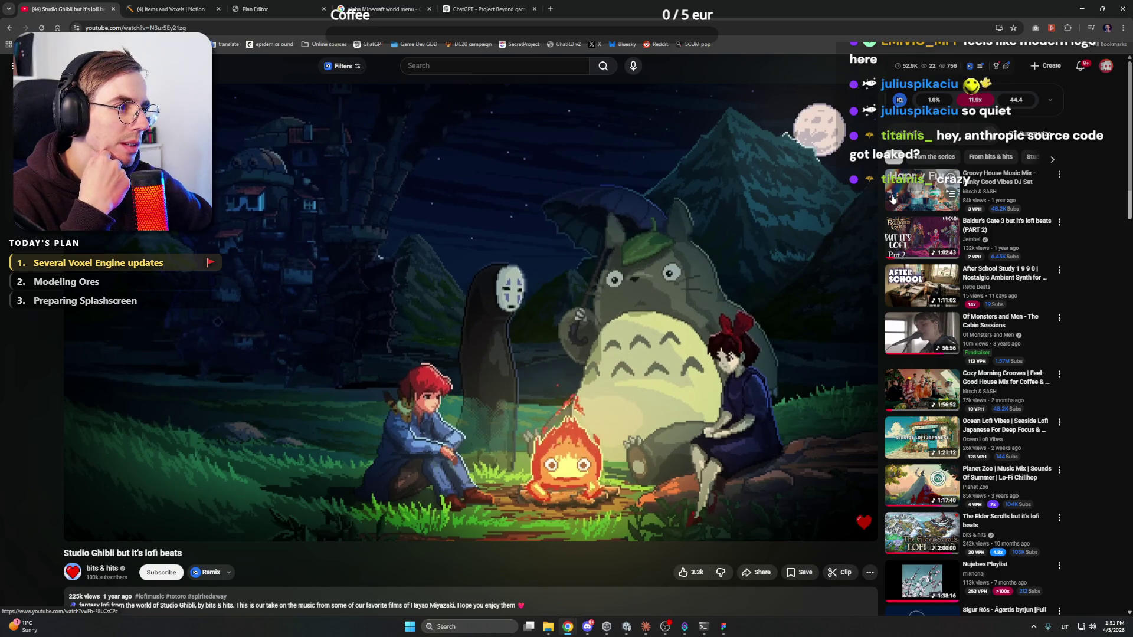
pyautogui.scroll(-8, 880, 194)
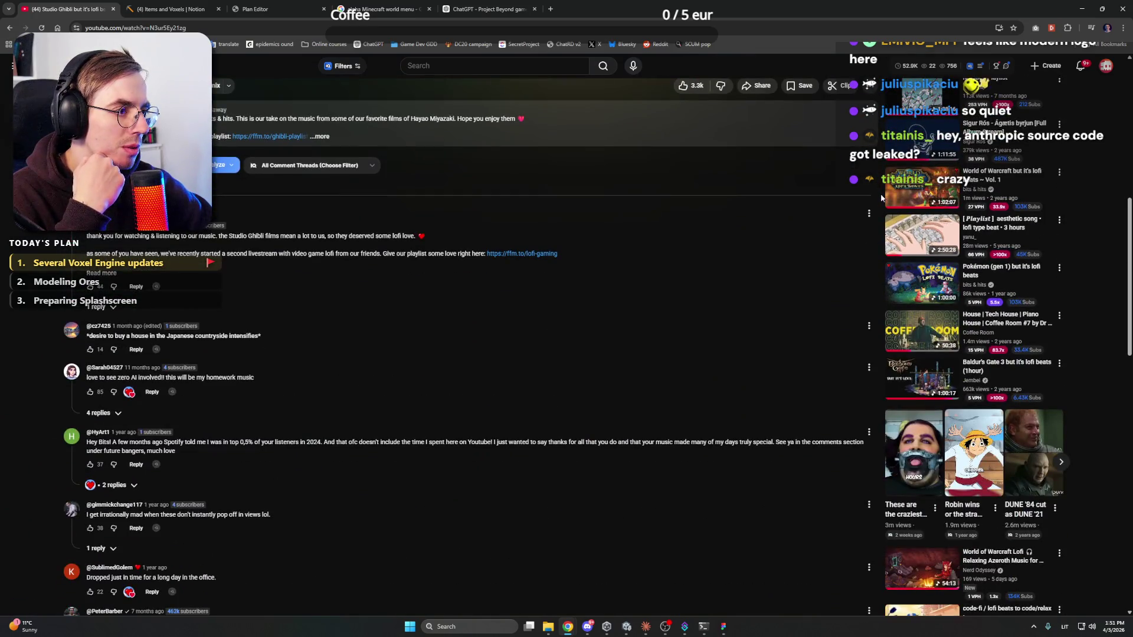
pyautogui.hotkey('ctrl', 'Tab')
pyautogui.hotkey('ctrl', 'Tab')
pyautogui.hotkey('ctrl', 'Tab')
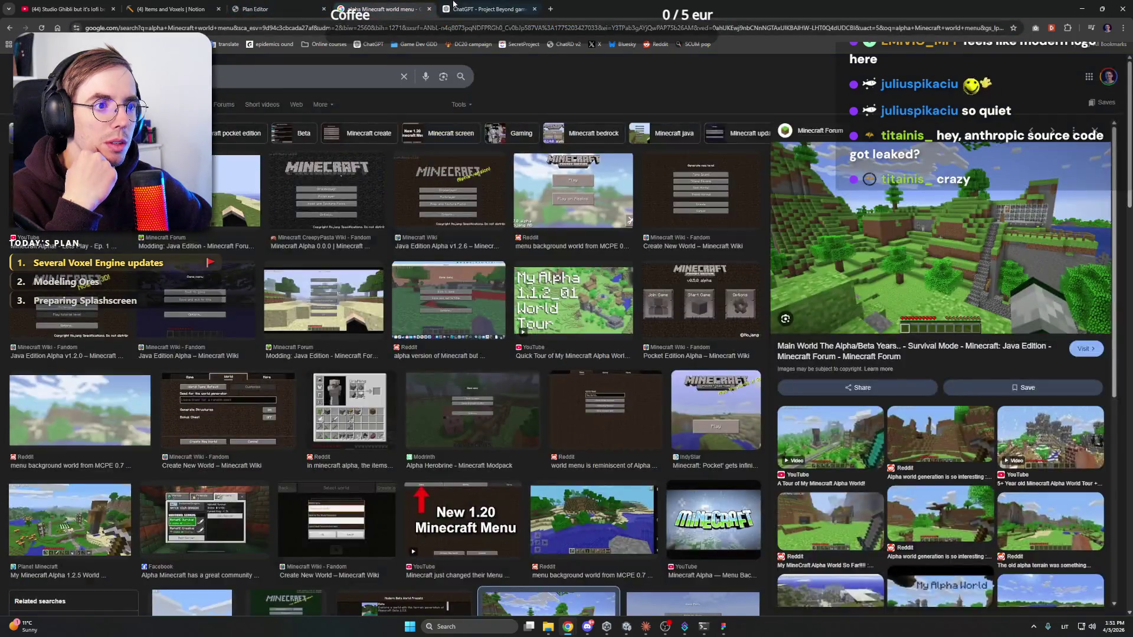
pyautogui.hotkey('ctrl', 'Tab')
pyautogui.hotkey('ctrl', 'Tab')
pyautogui.scroll(5, 505, 288)
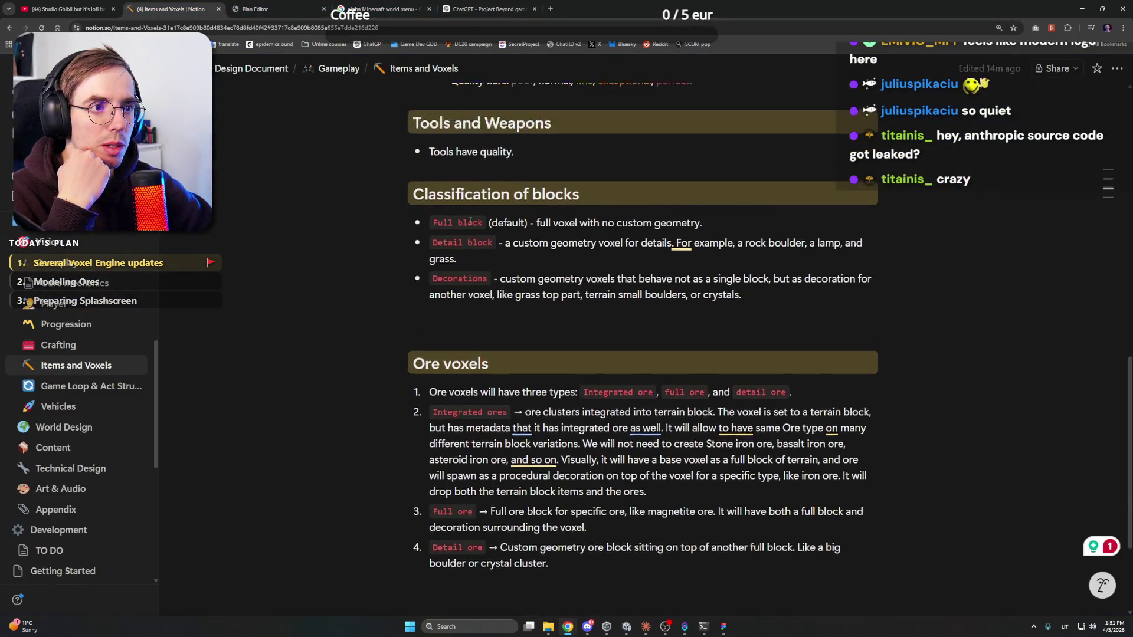
pyautogui.scroll(6, 505, 289)
pyautogui.scroll(-12, 506, 288)
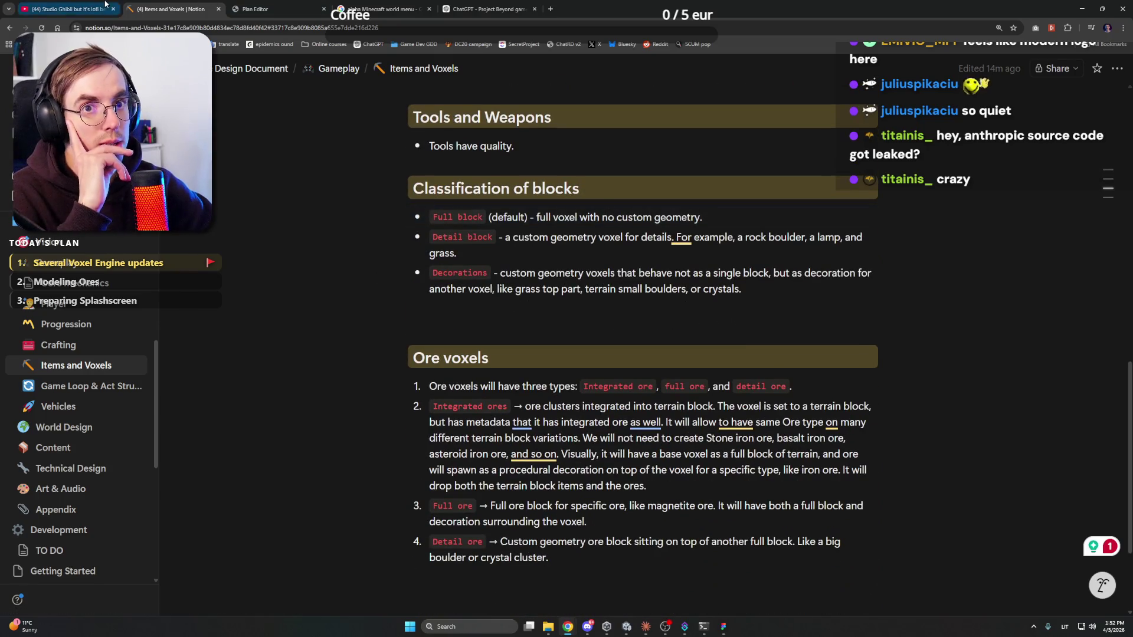
# Play the Hytale Music & Ambience (Zones 1-4) video on YouTube from the beginning
pyautogui.hotkey('ctrl', 'shift', 'Tab')
pyautogui.scroll(-5, 914, 370)
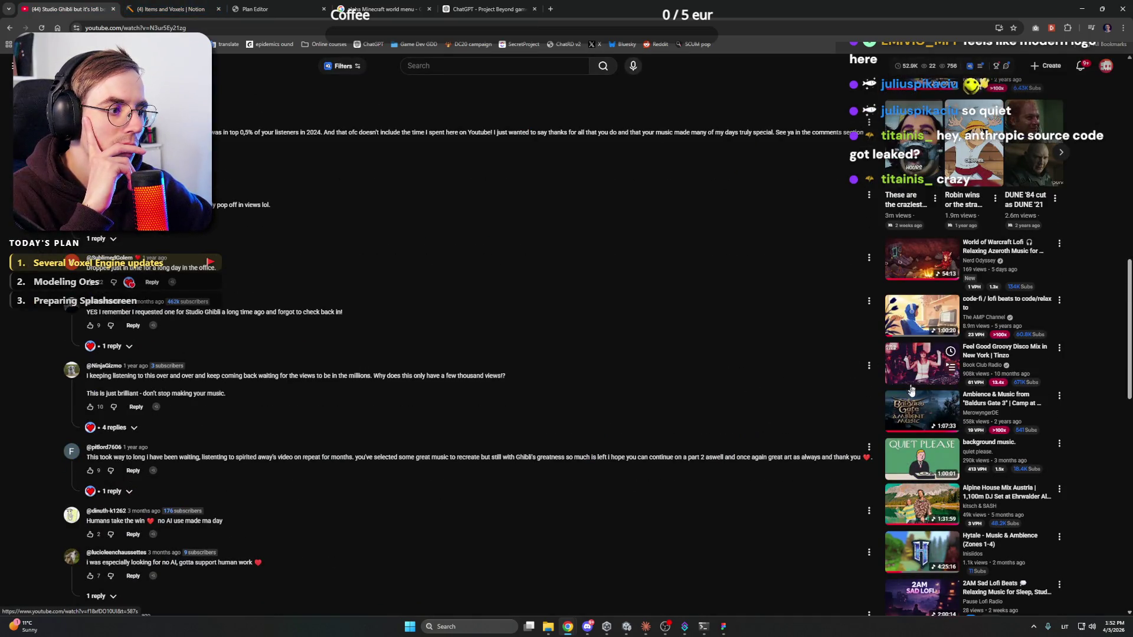
pyautogui.scroll(-3, 907, 425)
pyautogui.click(909, 339)
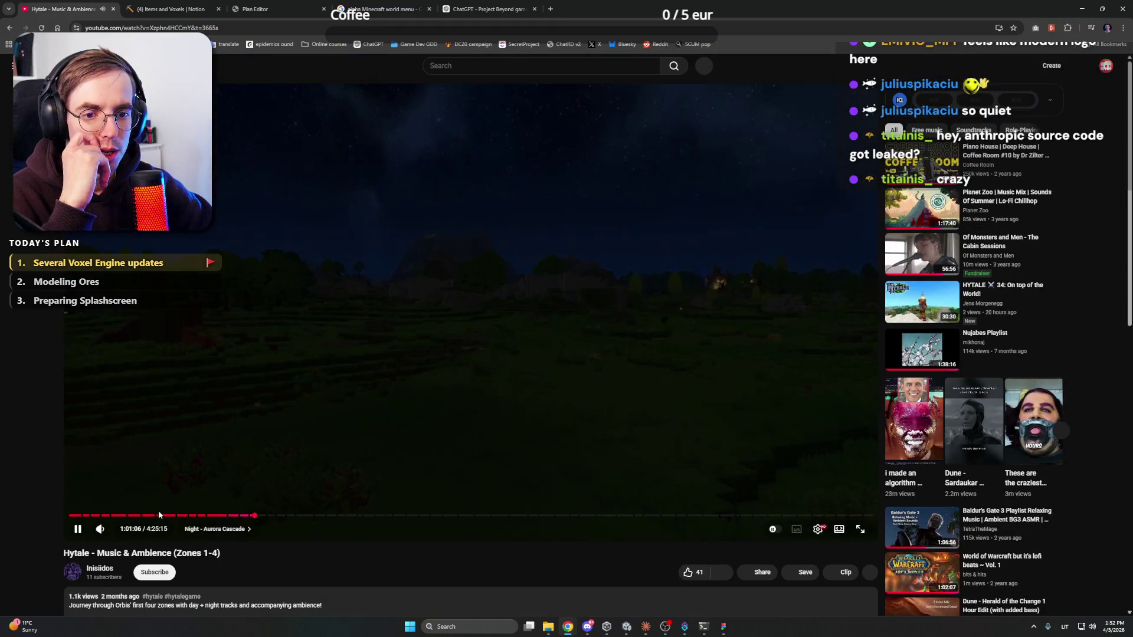
pyautogui.click(67, 516)
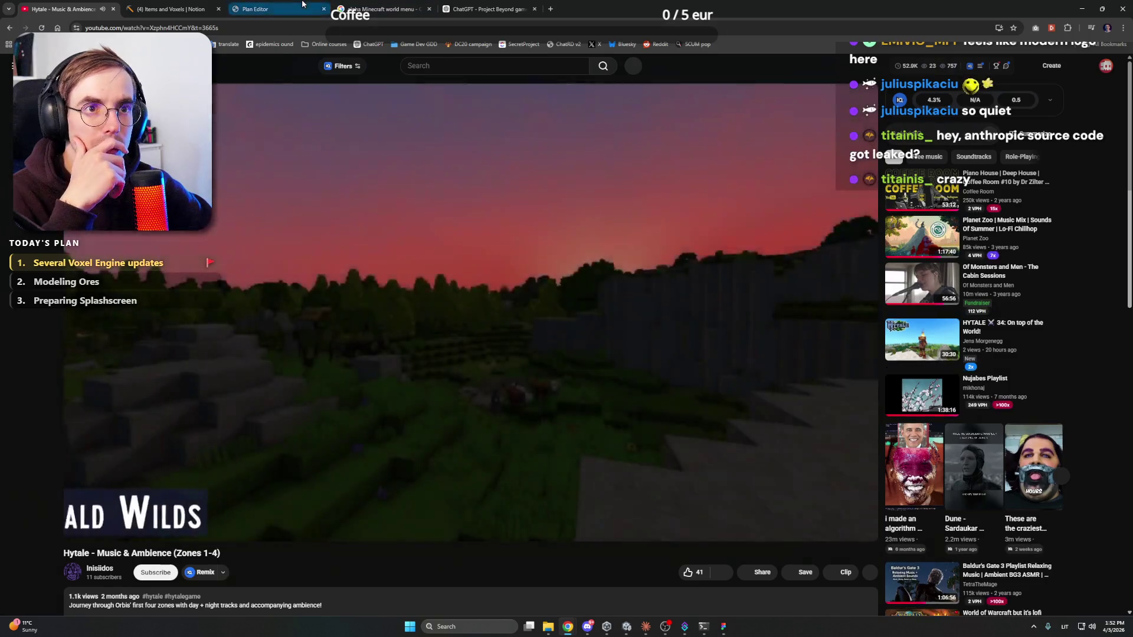
# Close the ChatGPT tab and return to the restored Notion Items and Voxels page
pyautogui.click(480, 6)
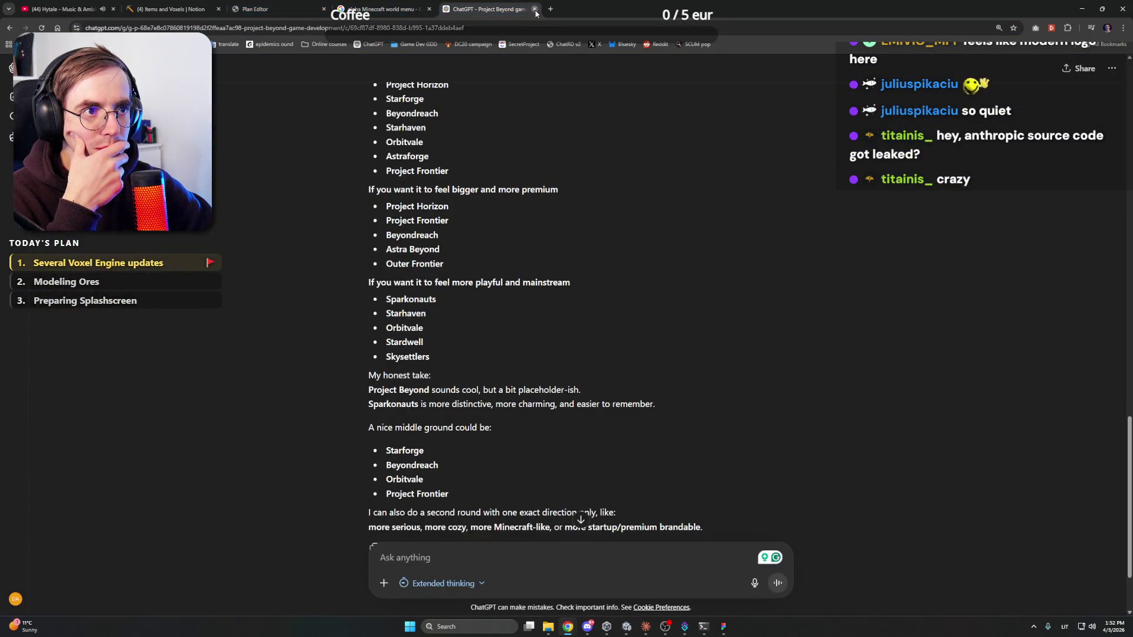
pyautogui.click(534, 9)
pyautogui.click(309, 4)
pyautogui.click(171, 9)
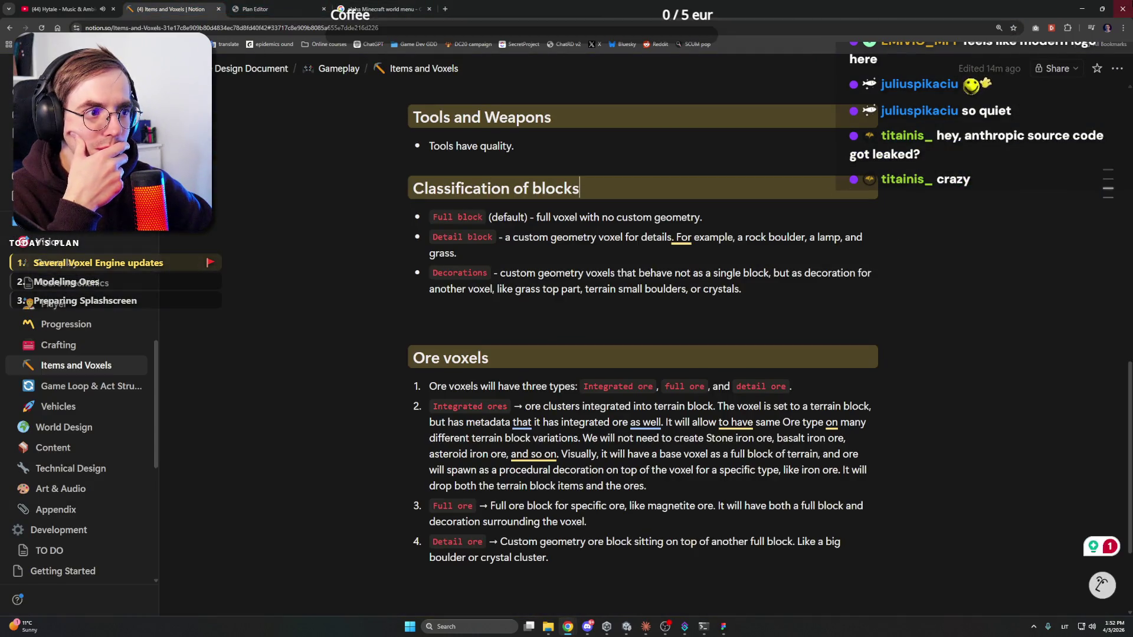
pyautogui.click(1081, 8)
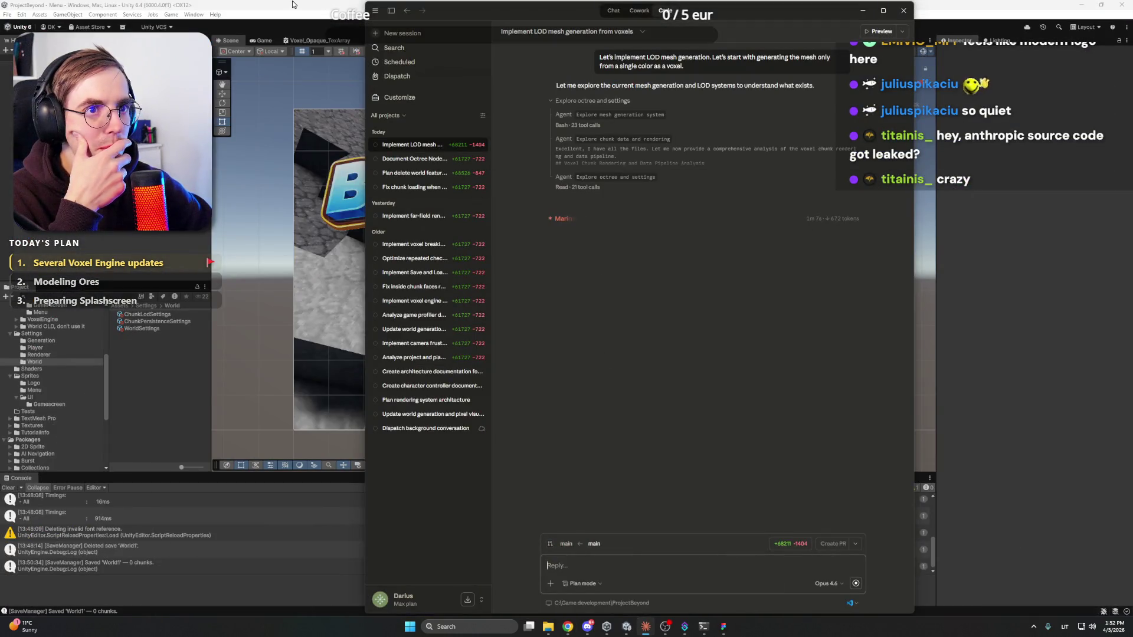
# Check the Unity, Discord and Claude windows, then bring the Project Beyond GUI concepts file in Figma forward
pyautogui.click(293, 6)
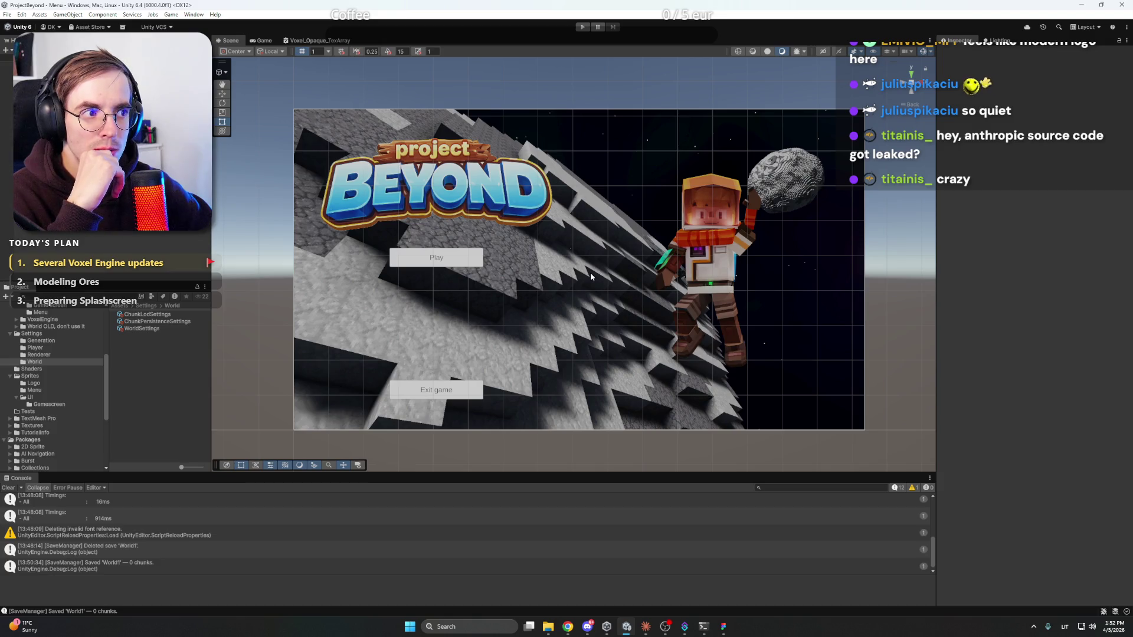
pyautogui.click(587, 627)
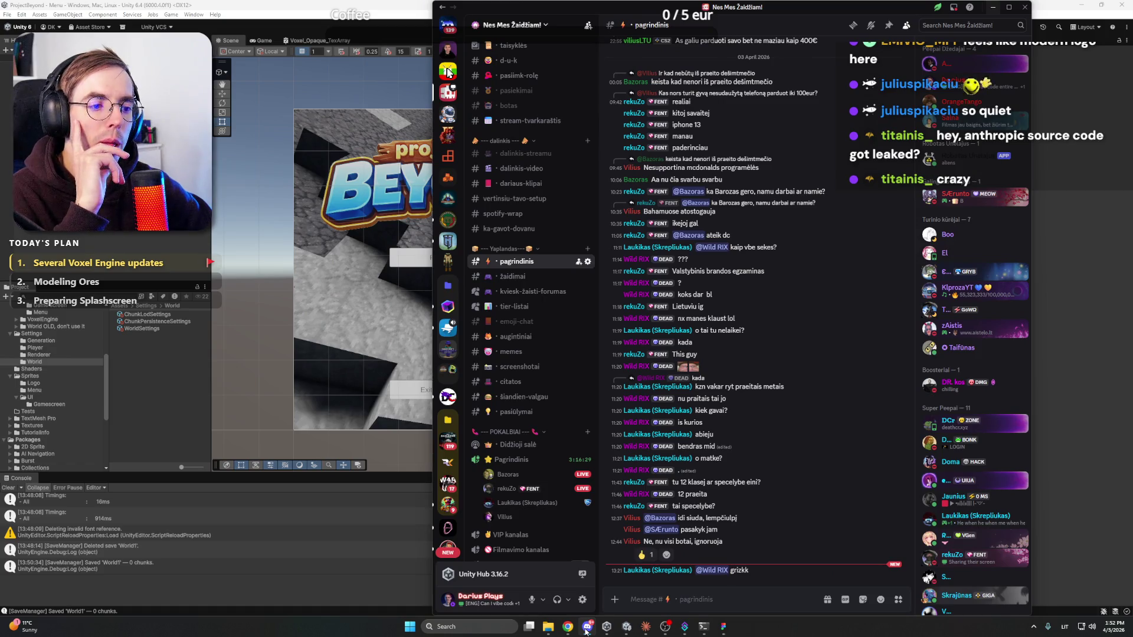
pyautogui.click(587, 628)
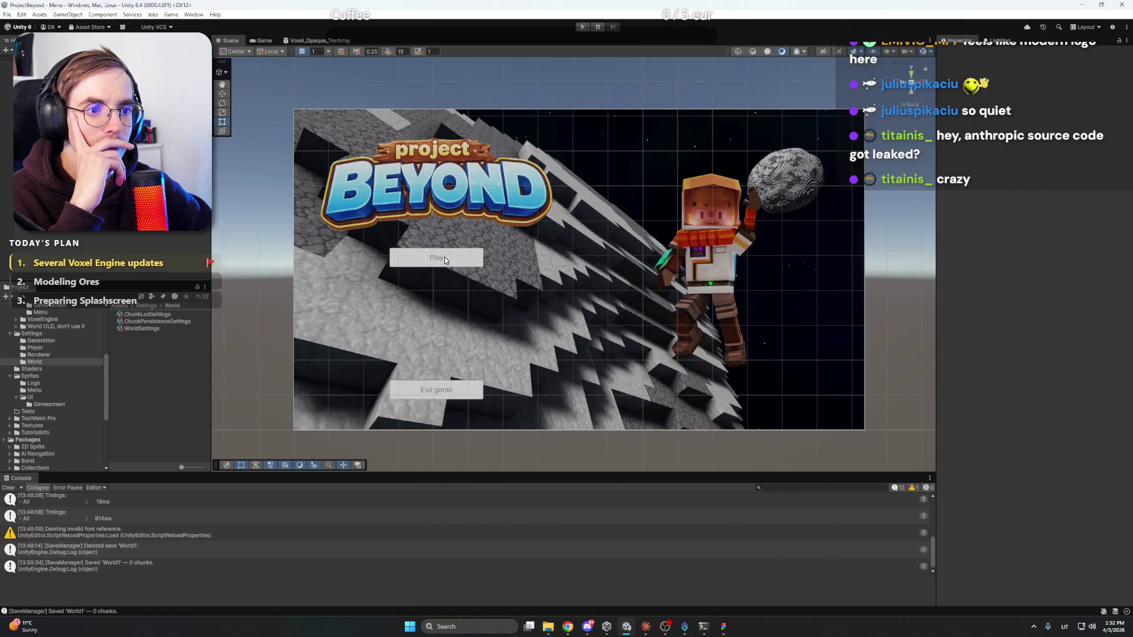
pyautogui.click(646, 627)
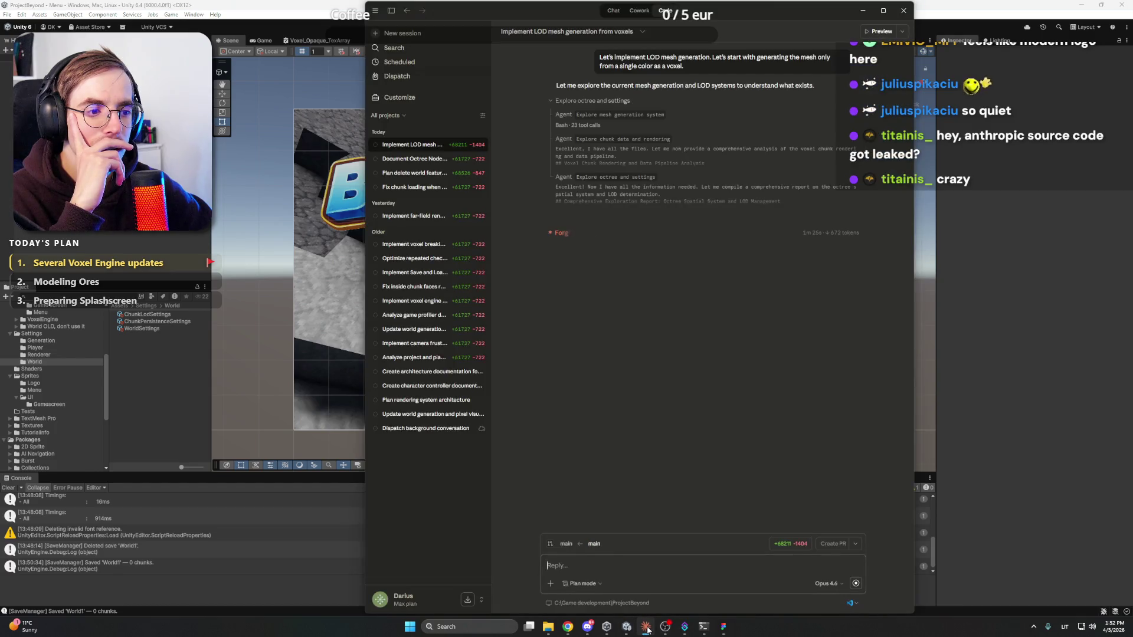
pyautogui.click(646, 627)
pyautogui.click(724, 627)
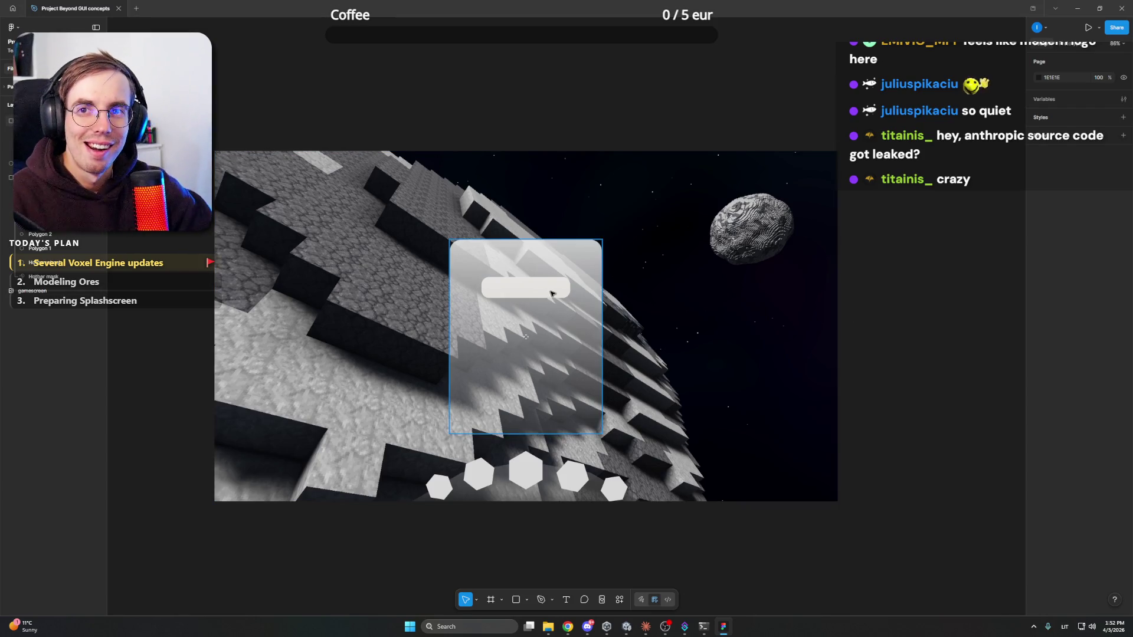
# Zoom in and select the glass panel group in the asteroid GUI mockup
pyautogui.keyDown('ctrl'); pyautogui.scroll(2, 546, 291); pyautogui.keyUp('ctrl')
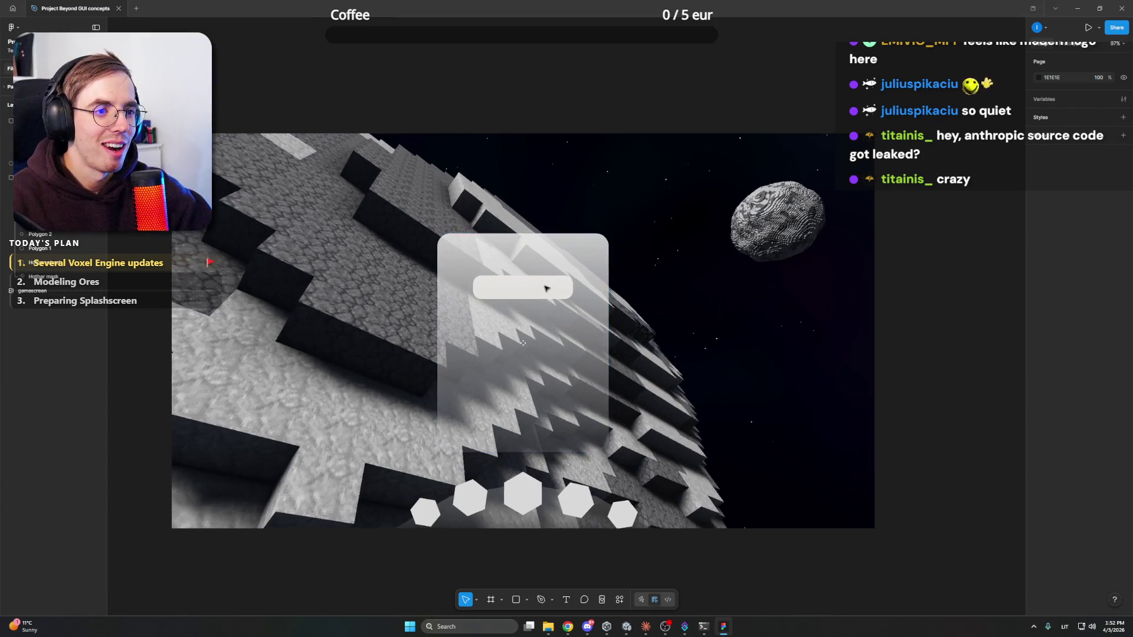
pyautogui.click(522, 342)
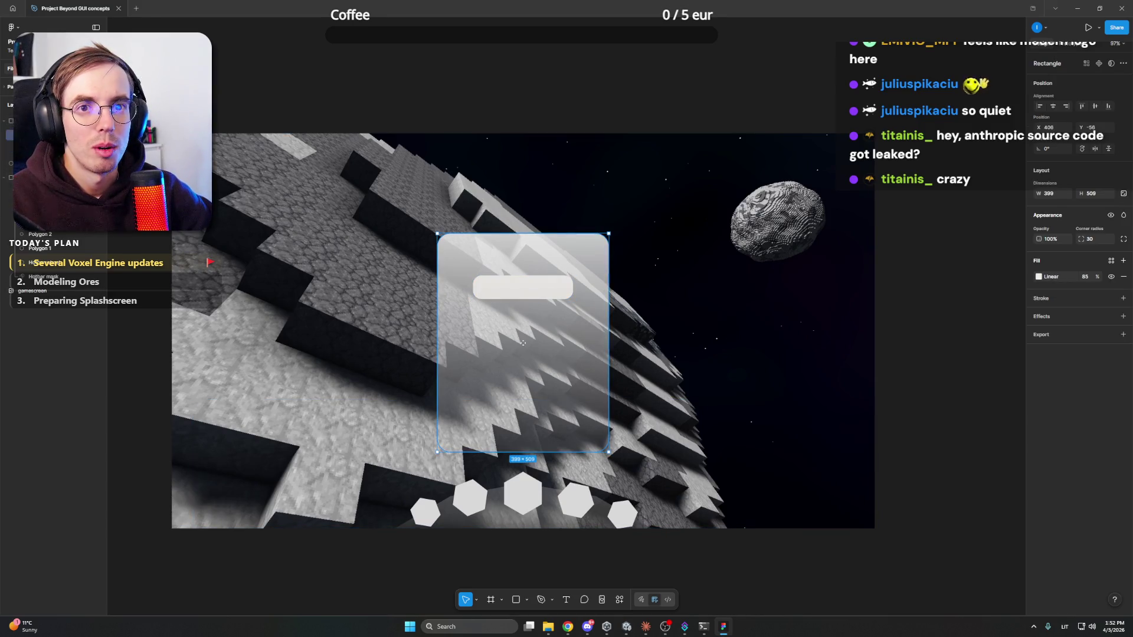
pyautogui.hotkey('shift', 'F10')
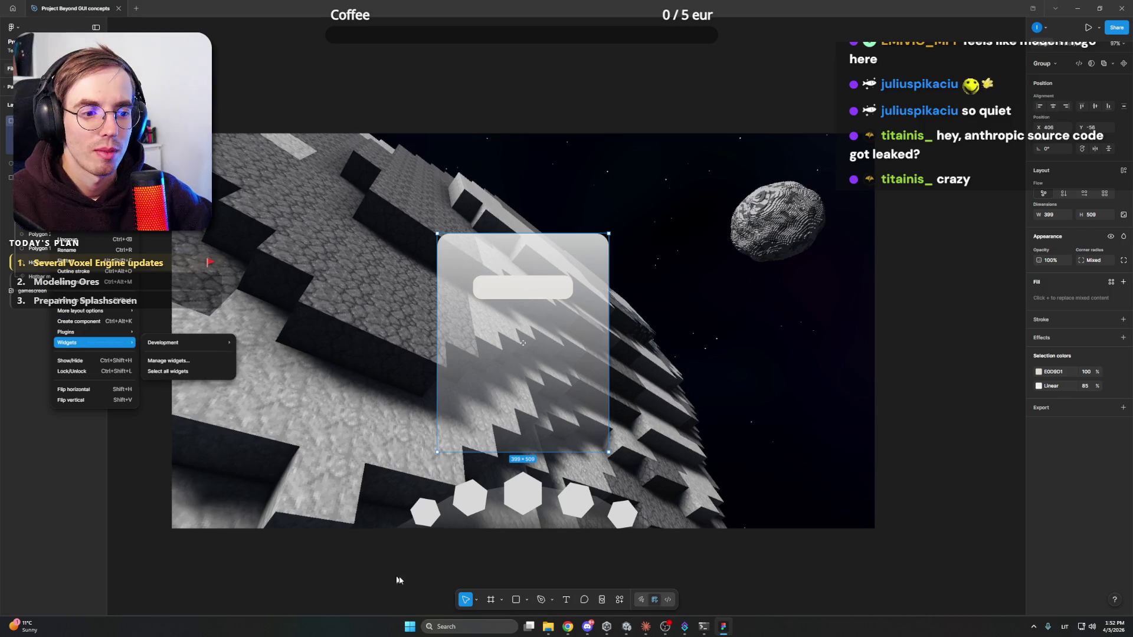
pyautogui.click(563, 596)
# Add a text label reading 'PAUSE' just above the panel's bar
pyautogui.click(565, 598)
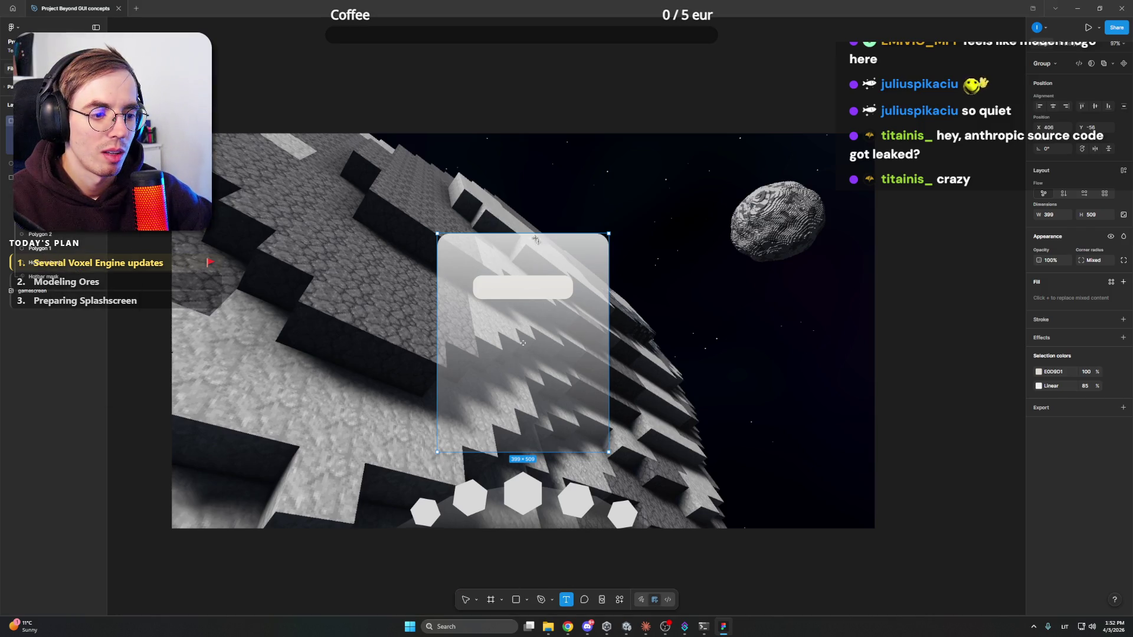
pyautogui.click(505, 260)
pyautogui.write('PAUSE')
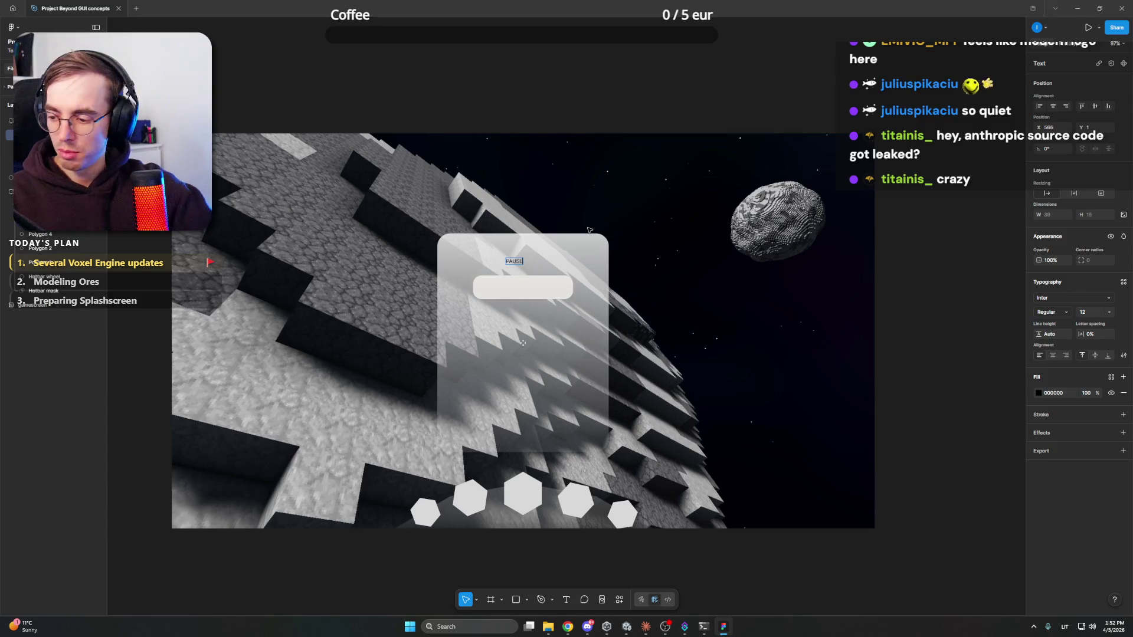